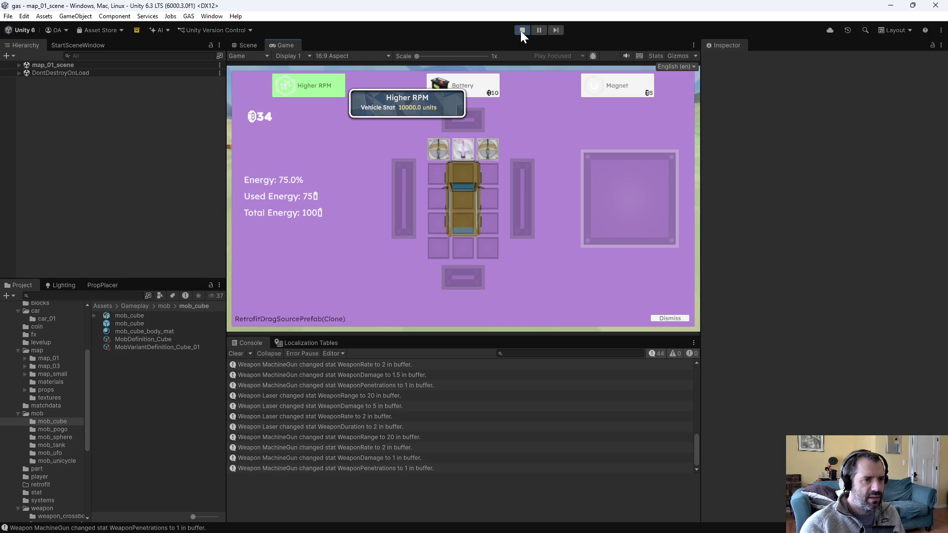
Step: Fit the Magnet part into an empty car slot and drive until the level-up screen appears
left_click_drag(612, 88, 457, 174)
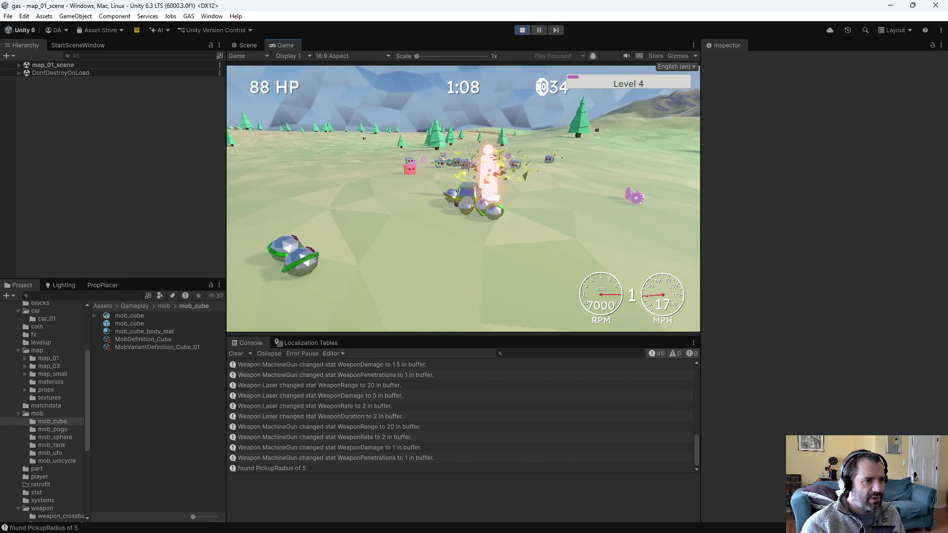
key("s")
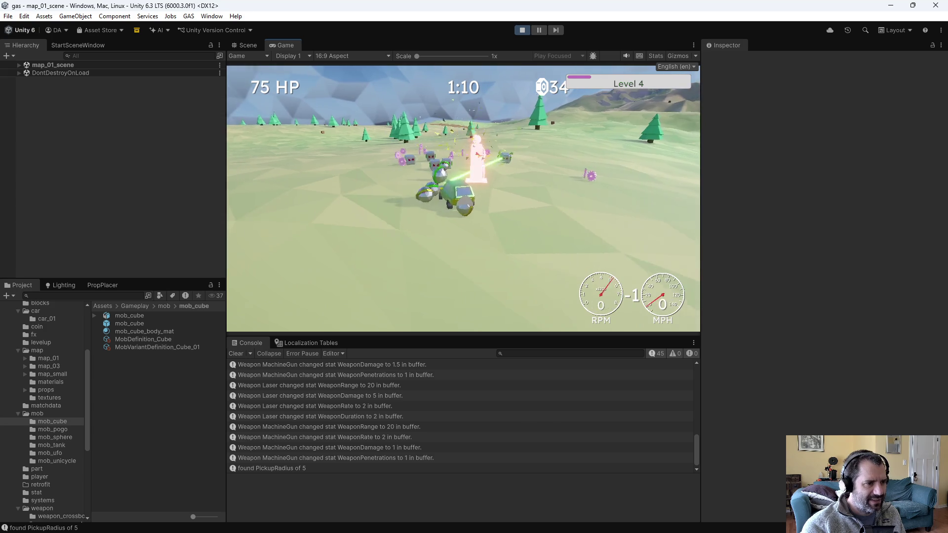
key("w")
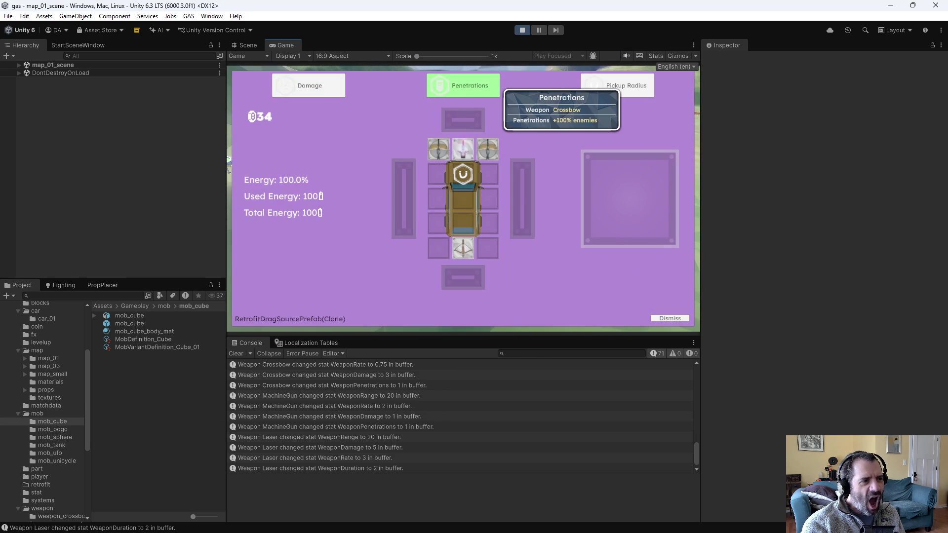
Step: Choose and confirm the Damage upgrade, drive briefly, then stop the play-test
key("Left")
key("Return")
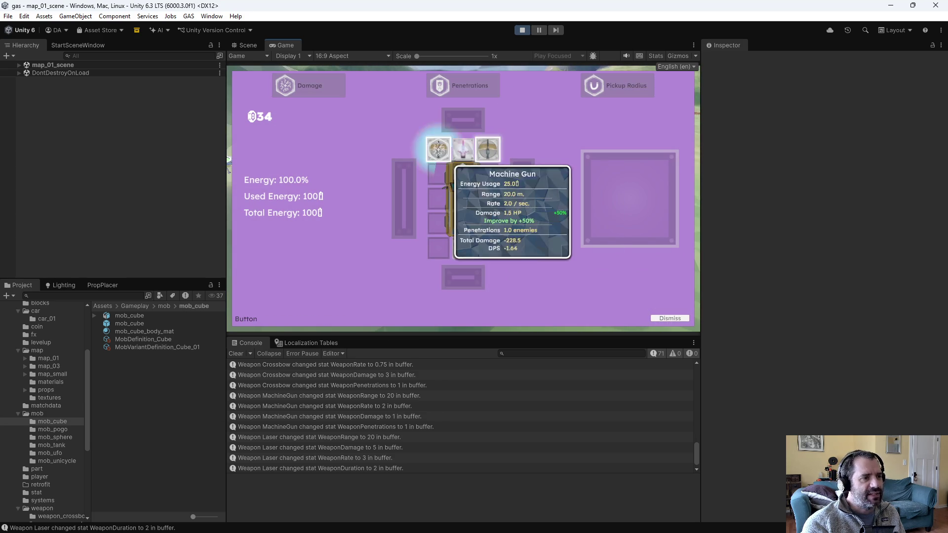
key("Return")
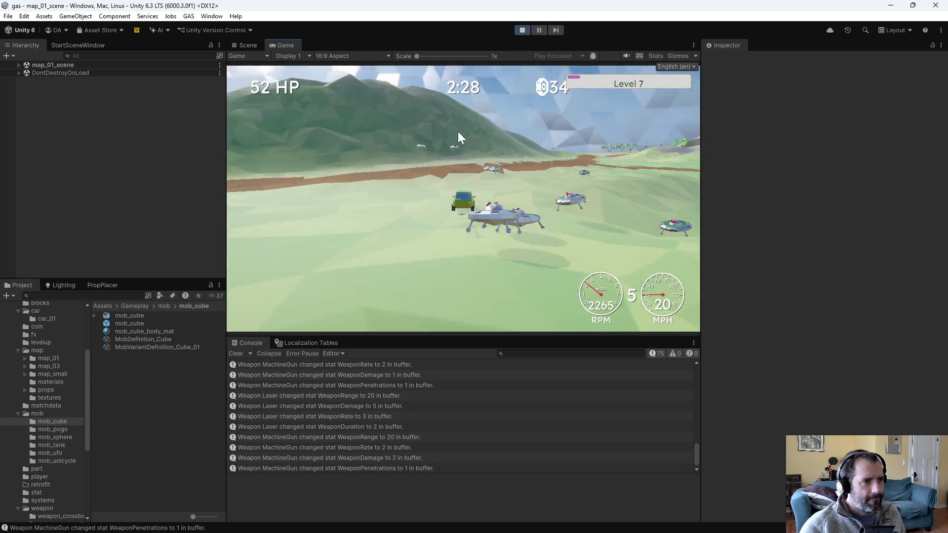
left_click(521, 29)
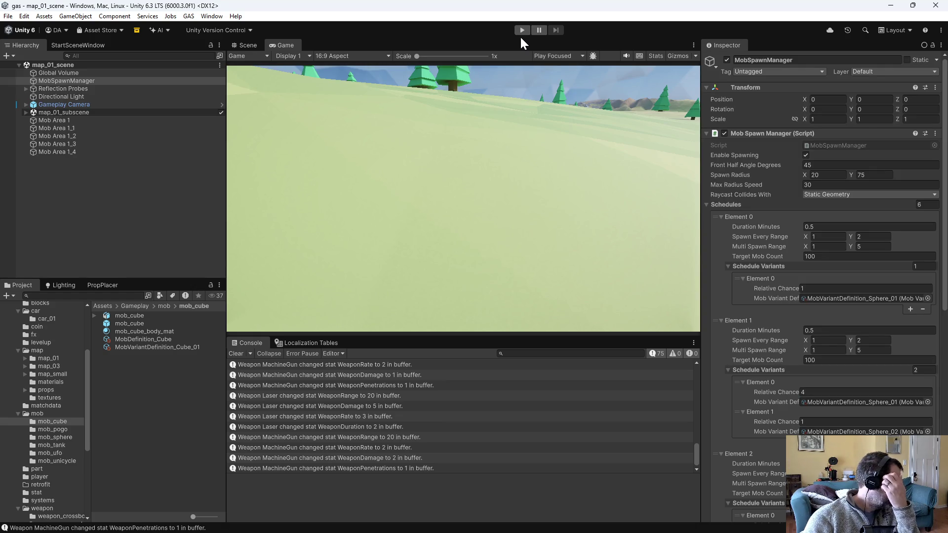
Step: Reconcile offline work on Assets into P4V's default changelist, then return to Unity
key("alt+Tab")
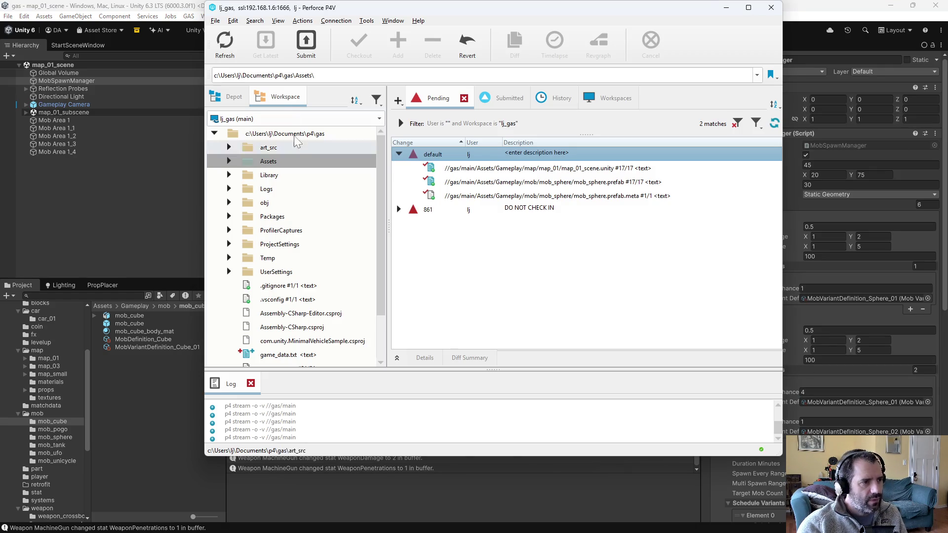
right_click(279, 161)
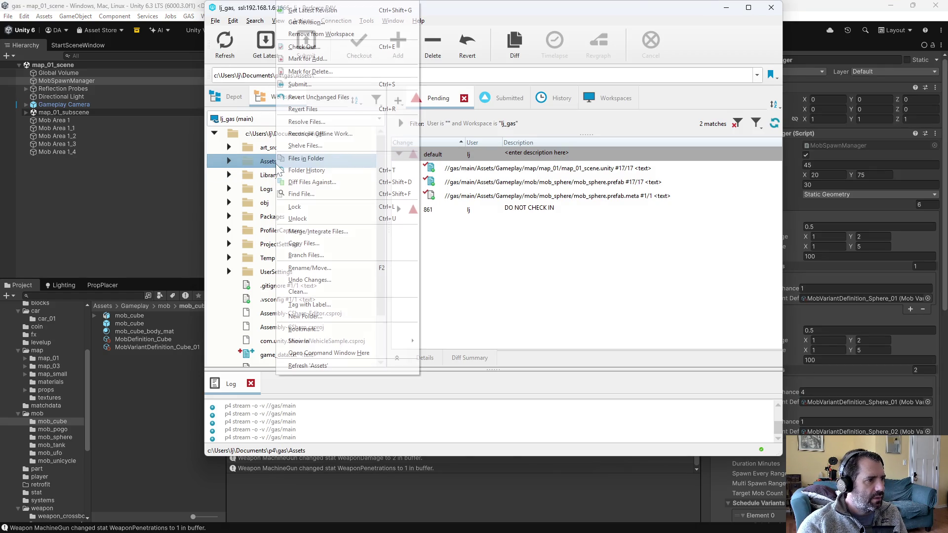
left_click(331, 133)
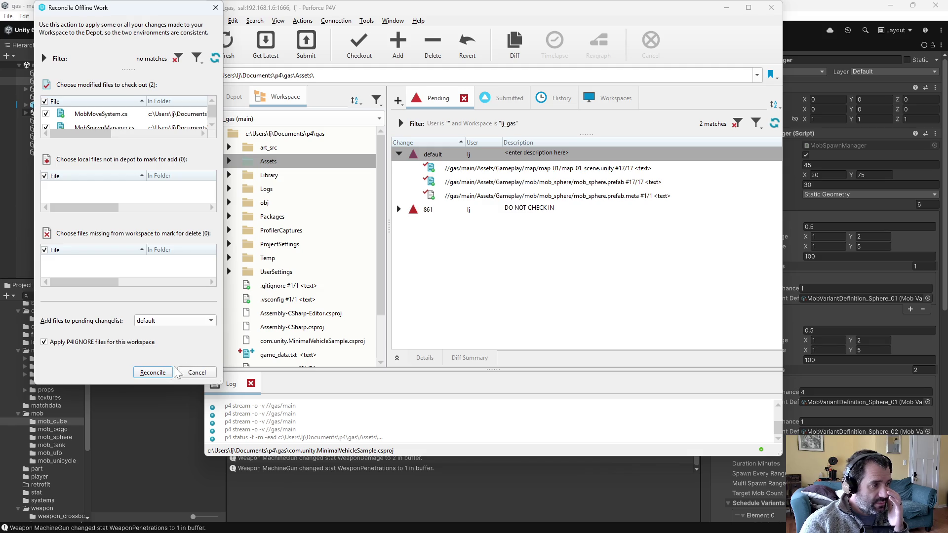
left_click(162, 368)
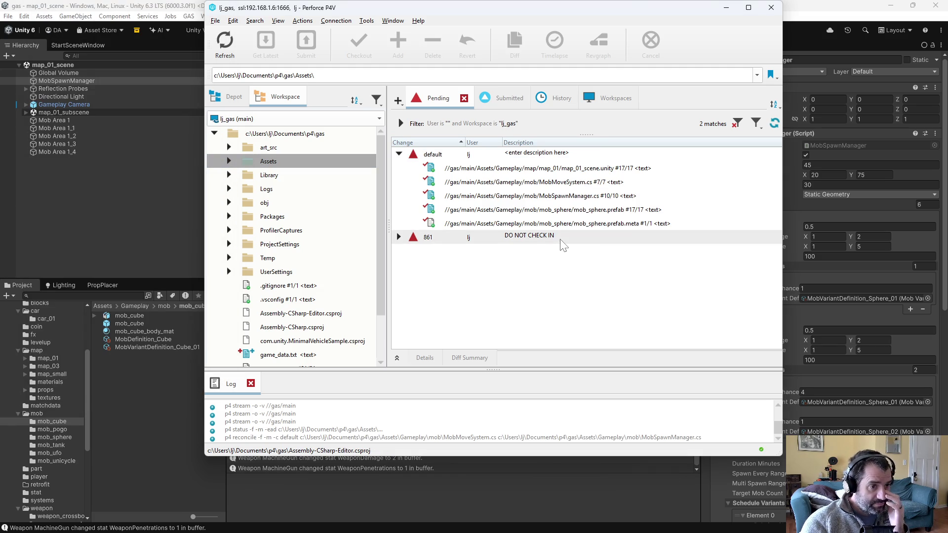
left_click(168, 10)
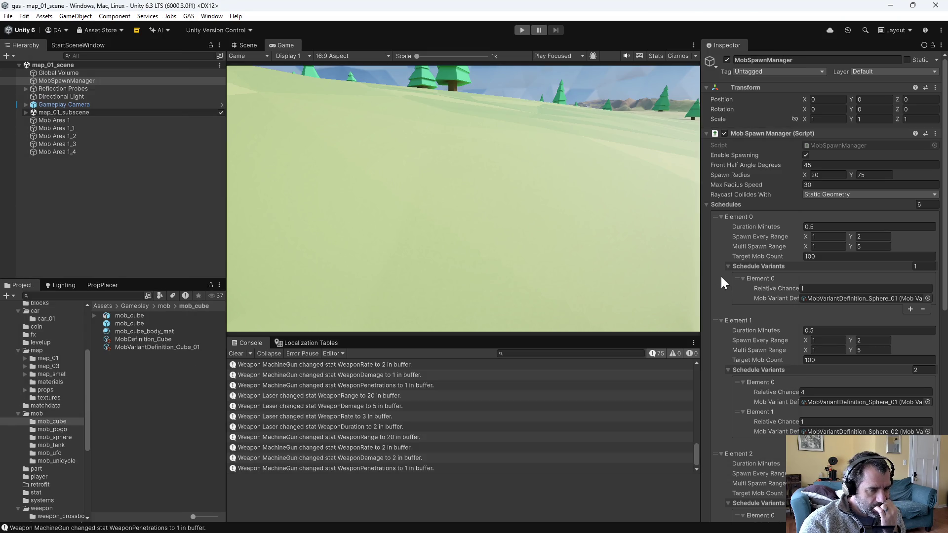
Step: Check out the mob_cube prefab, then inspect the mob_sphere prefab
left_click(132, 321)
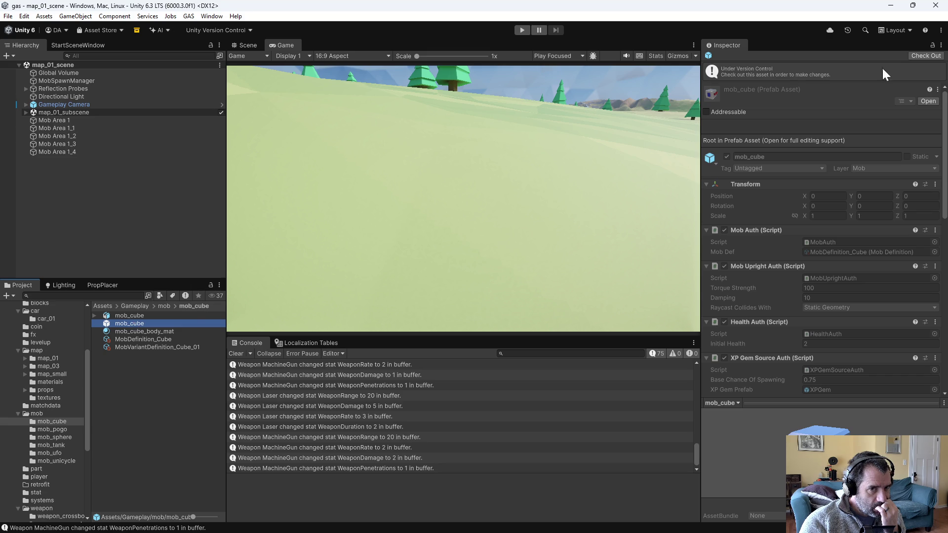
left_click(922, 55)
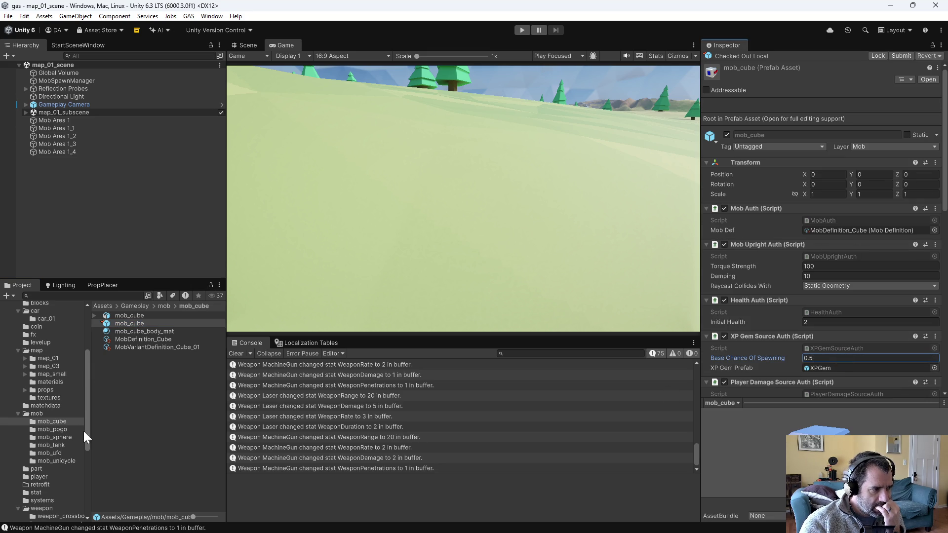
left_click(54, 437)
left_click(132, 331)
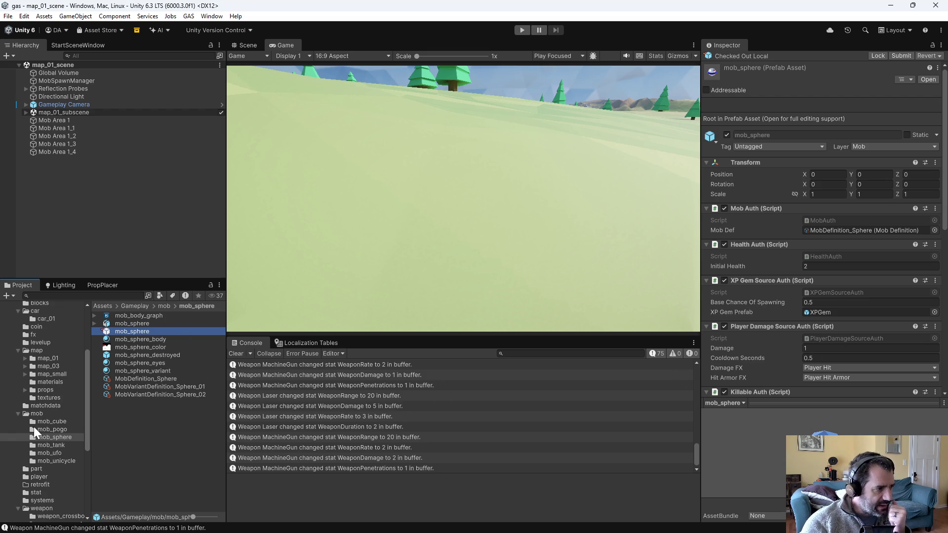
Step: Check out mob_pogo and set its Base Chance Of Spawning to 0.5
left_click(52, 429)
left_click(149, 323)
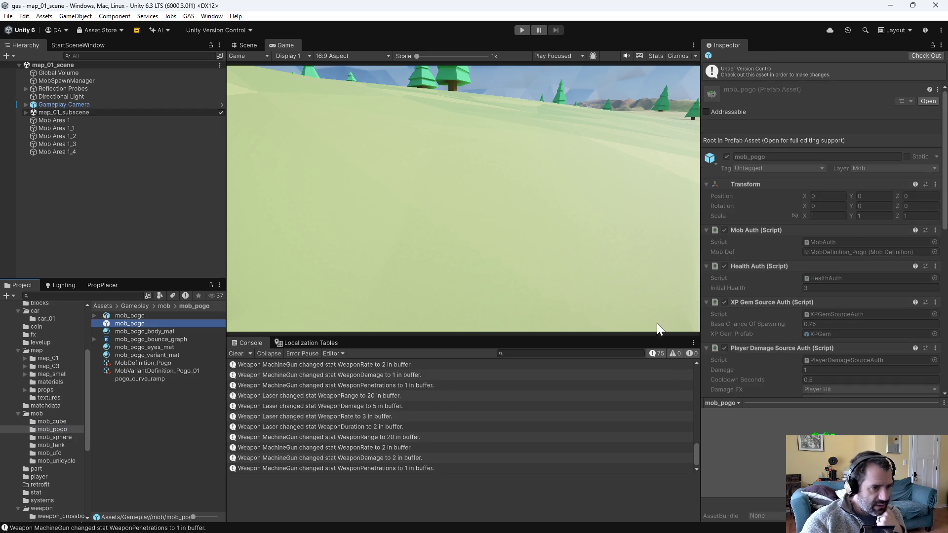
left_click(926, 55)
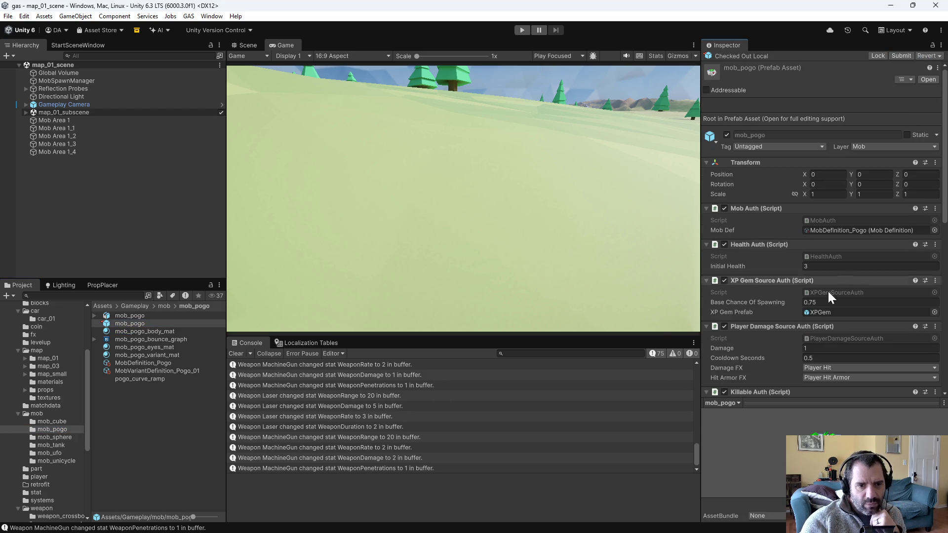
type("0.5")
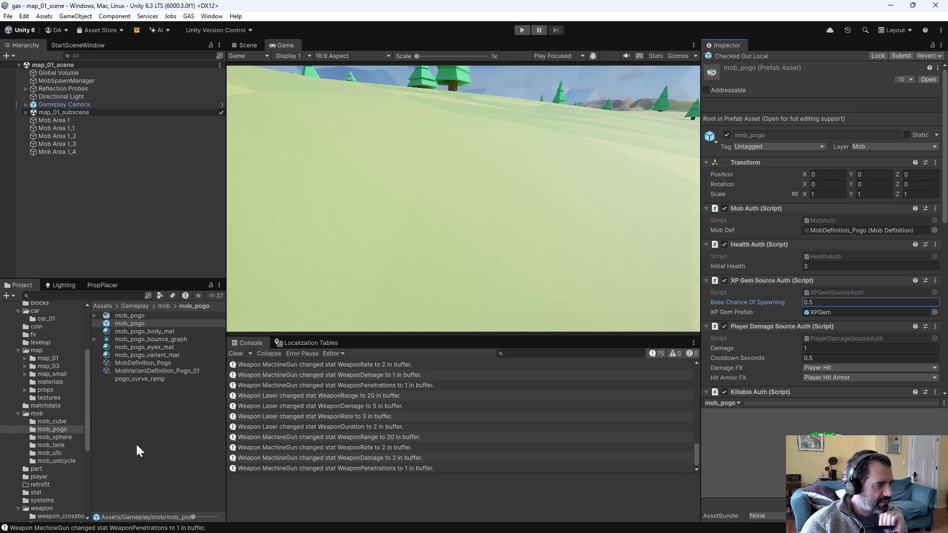
Step: Check out mob_tank and lower its Base Chance Of Spawning from 0.75 to 0.5
left_click(59, 445)
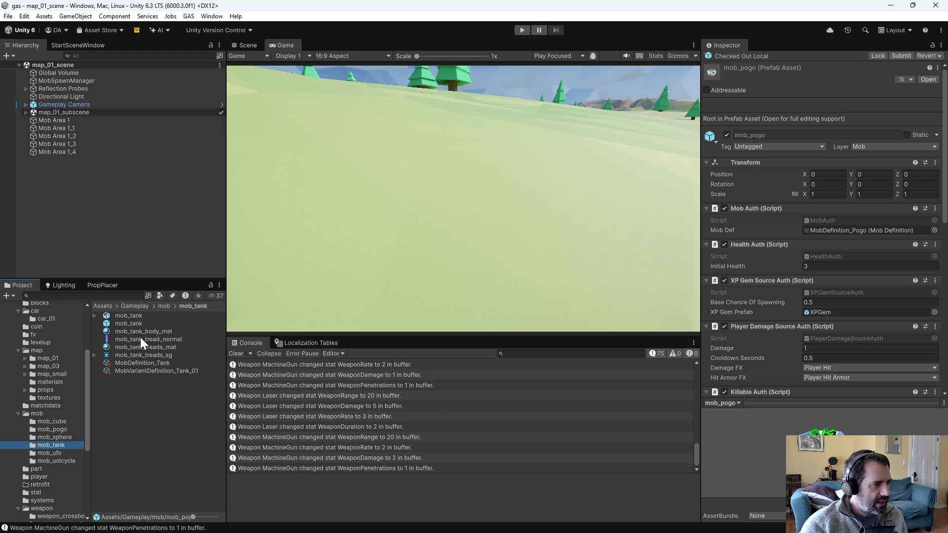
left_click(128, 323)
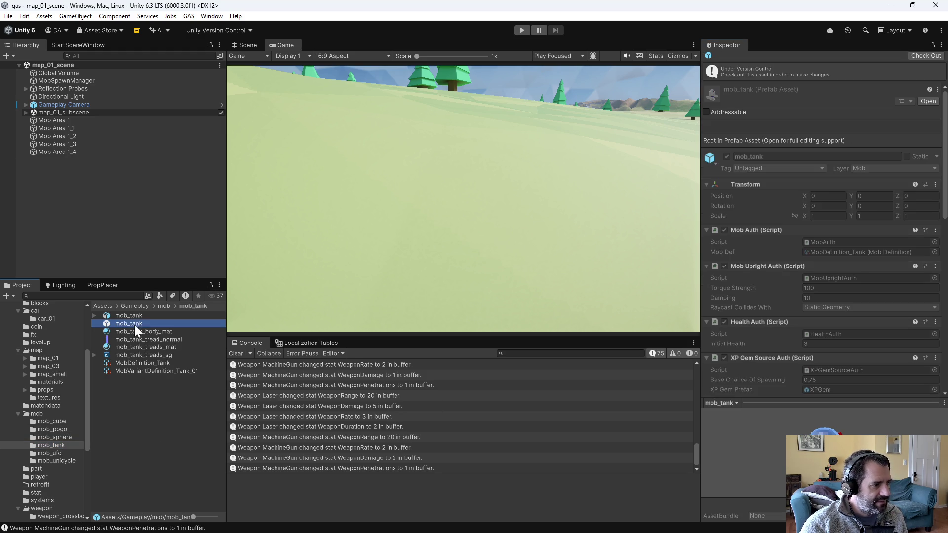
left_click(924, 56)
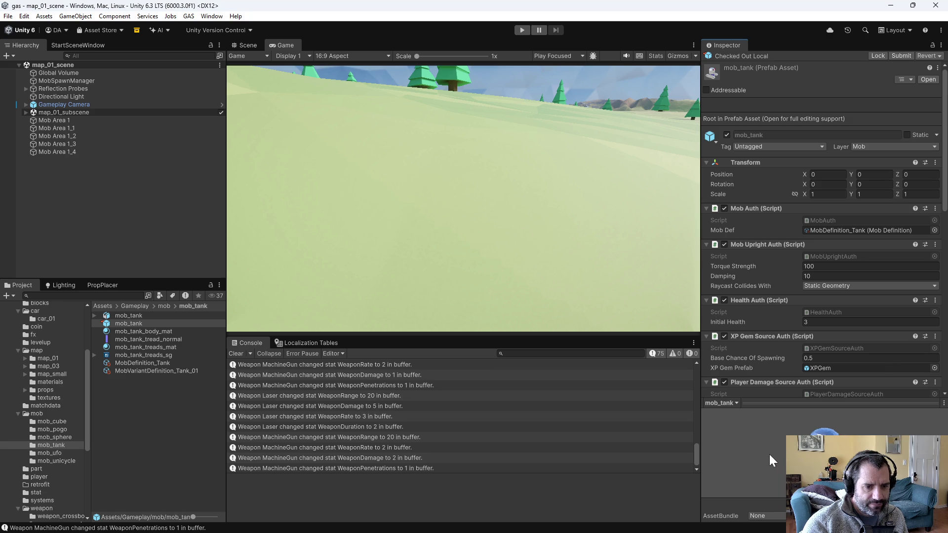
left_click(64, 453)
Step: Save mob_ufo's 0.5 spawn chance, confirming its check-out
left_click(150, 339)
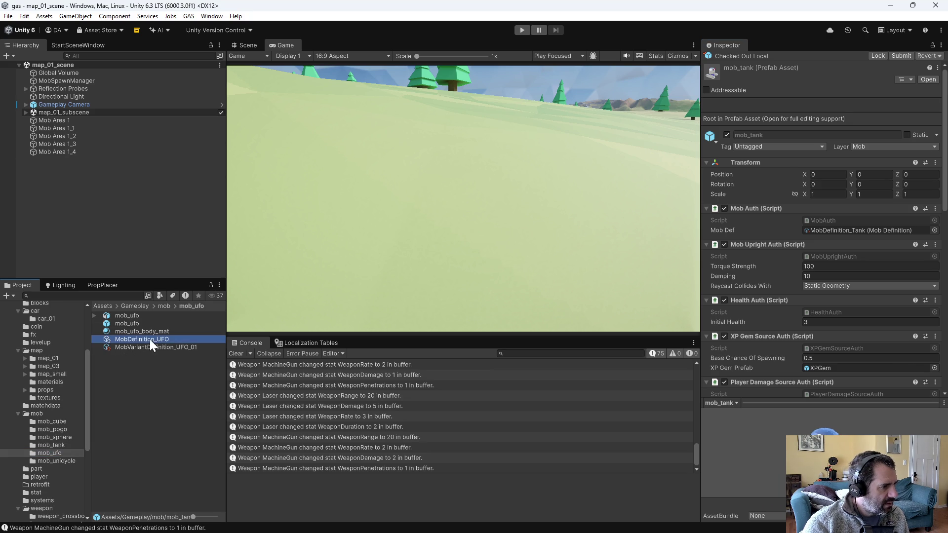
double_click(124, 324)
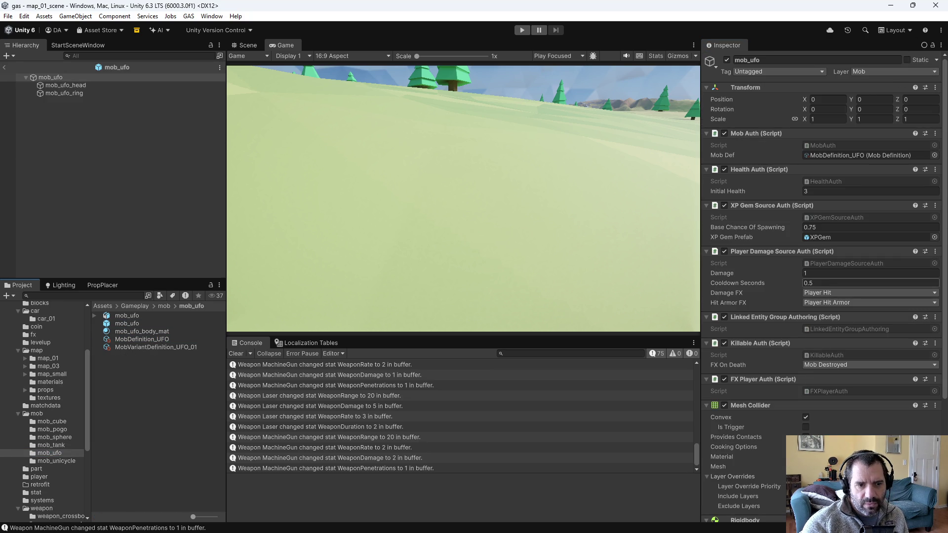
type("0.5")
key("Return")
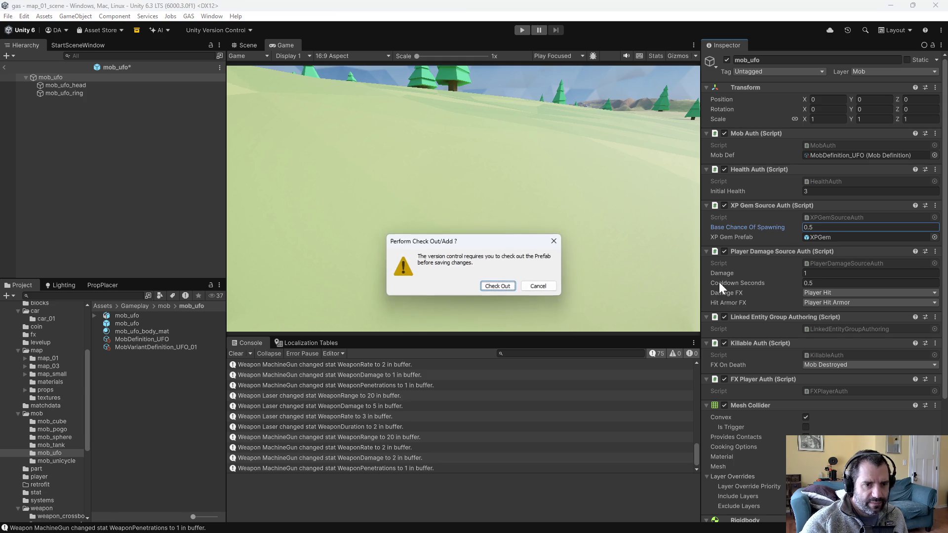
key("Return")
Step: Save mob_unicycle's spawn chance change, confirming its check-out
left_click(51, 460)
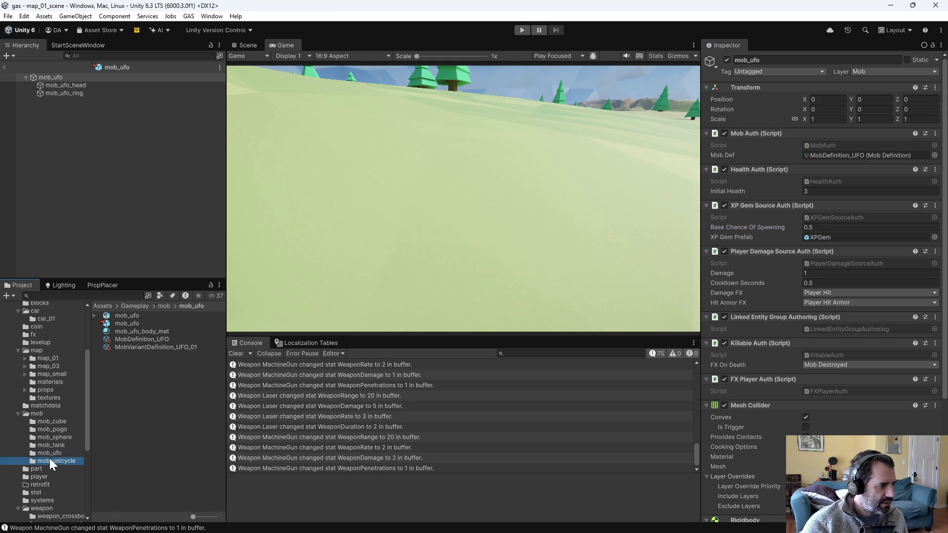
double_click(138, 324)
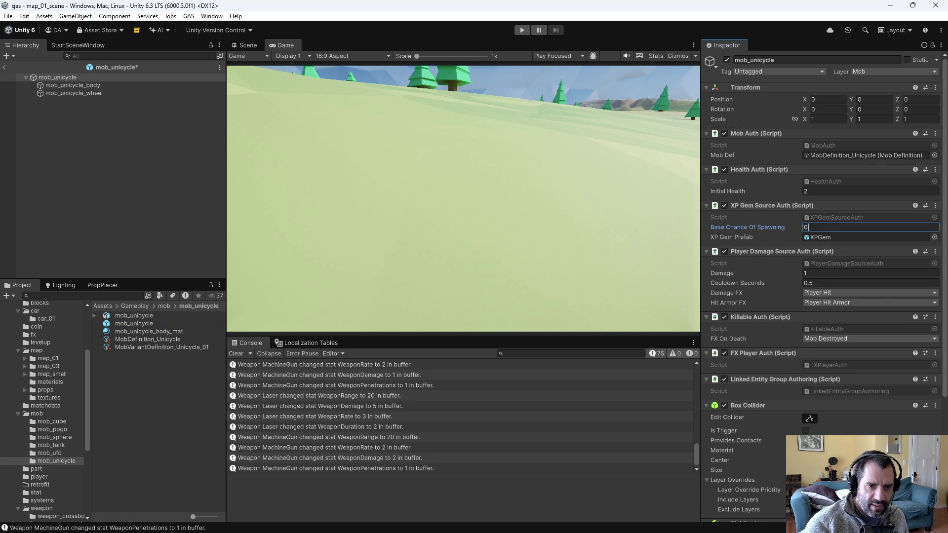
key("Return")
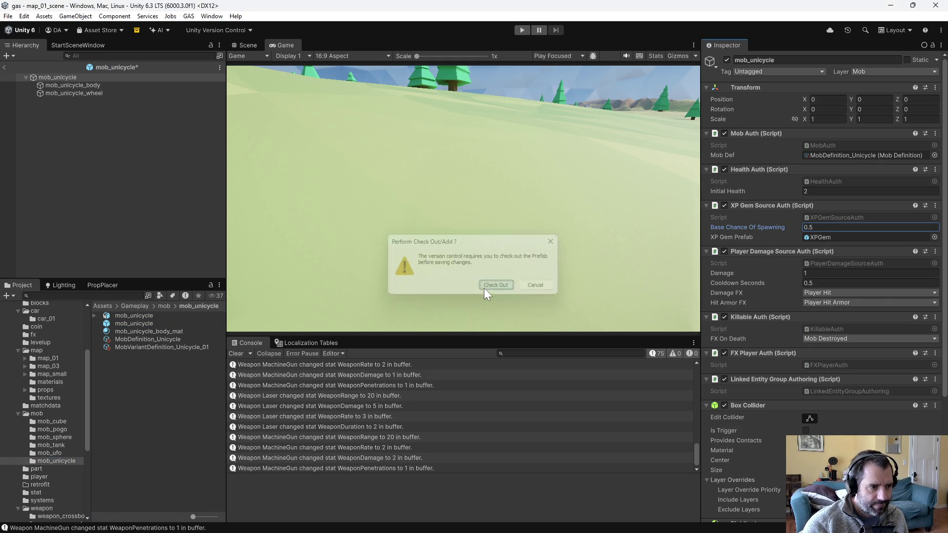
left_click(482, 289)
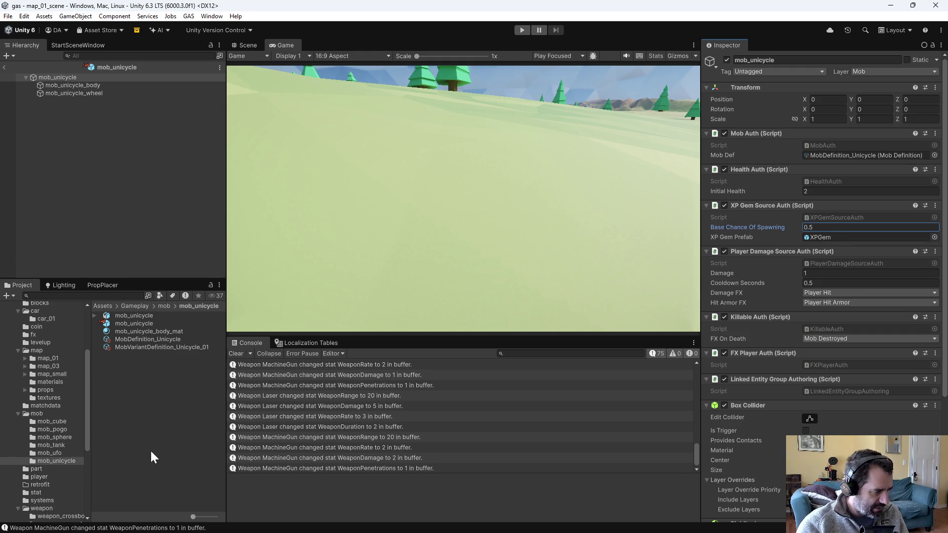
Step: Verify the spawn chances on mob_ufo and mob_sphere, ending in the mob_cube folder
left_click(60, 452)
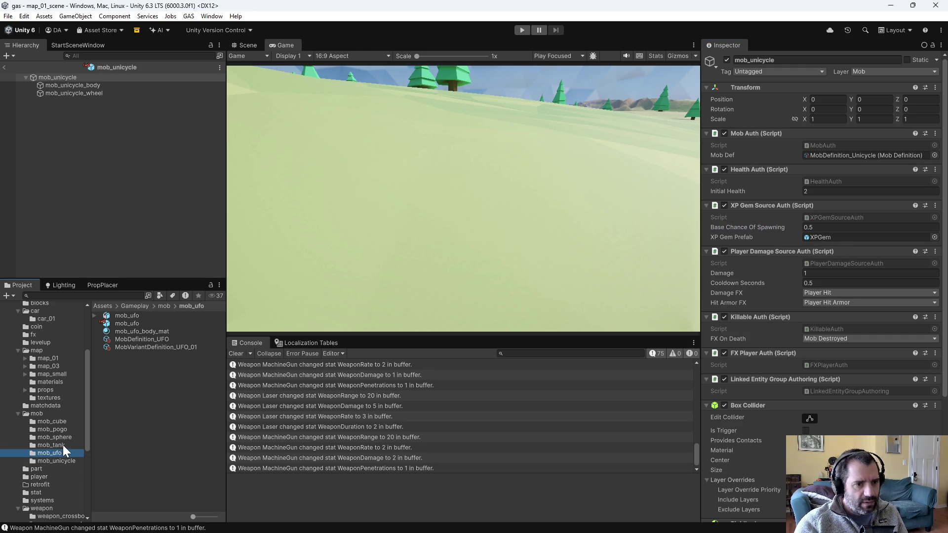
left_click(123, 323)
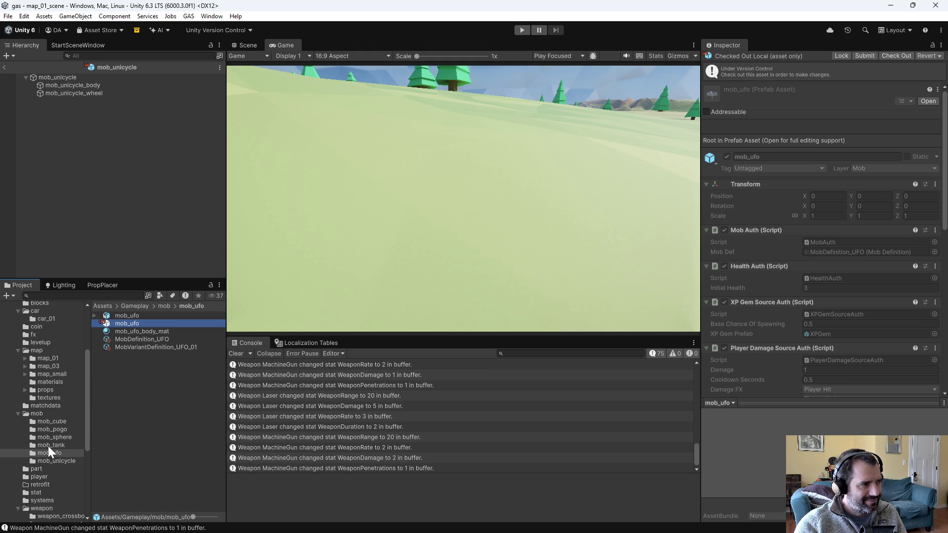
left_click(53, 452)
double_click(131, 321)
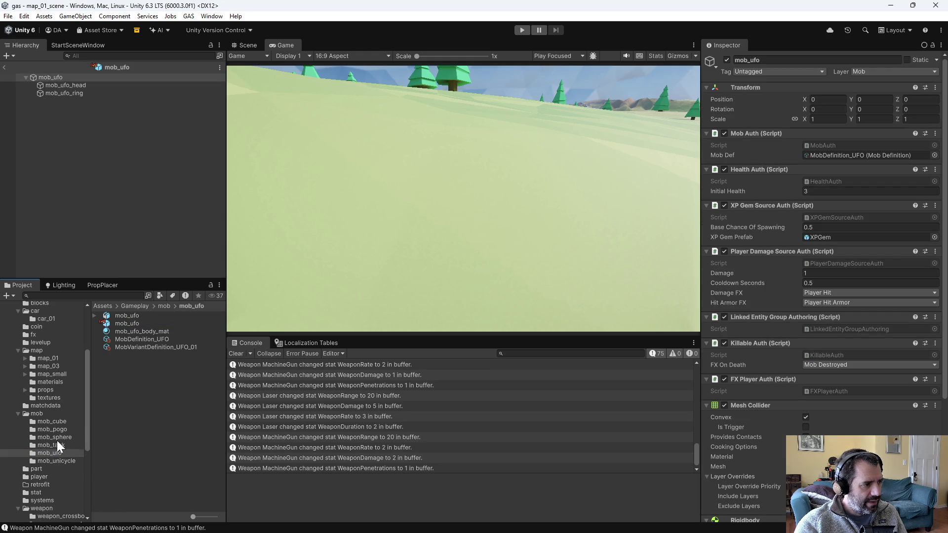
left_click(57, 437)
double_click(132, 332)
left_click(56, 428)
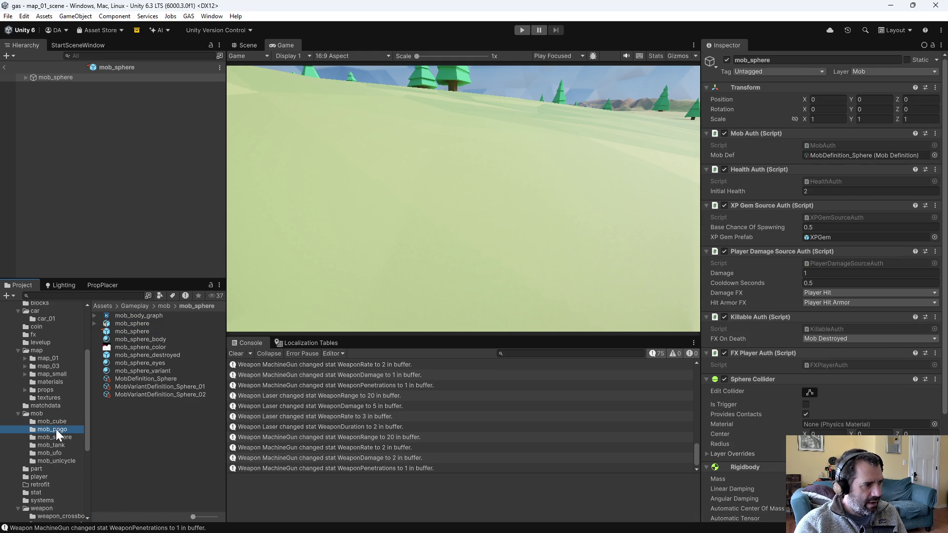
left_click(57, 421)
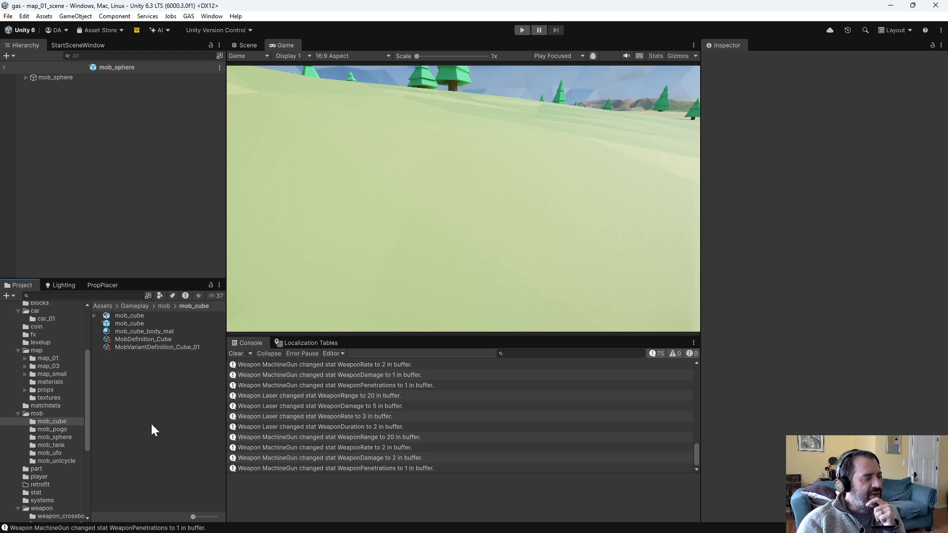
Step: Browse each mob folder's assets, from mob_cube through mob_unicycle and back
left_click(69, 423)
left_click(69, 437)
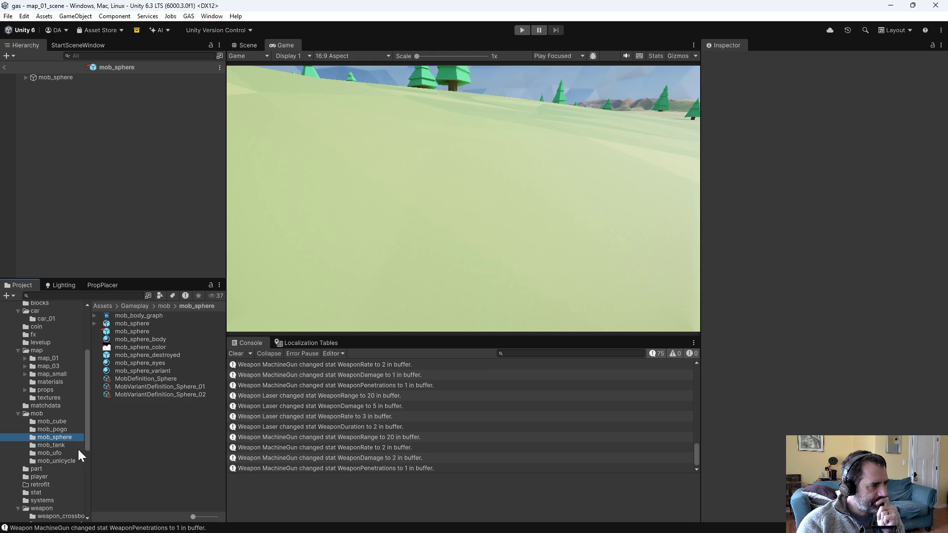
left_click(63, 446)
left_click(62, 453)
left_click(66, 459)
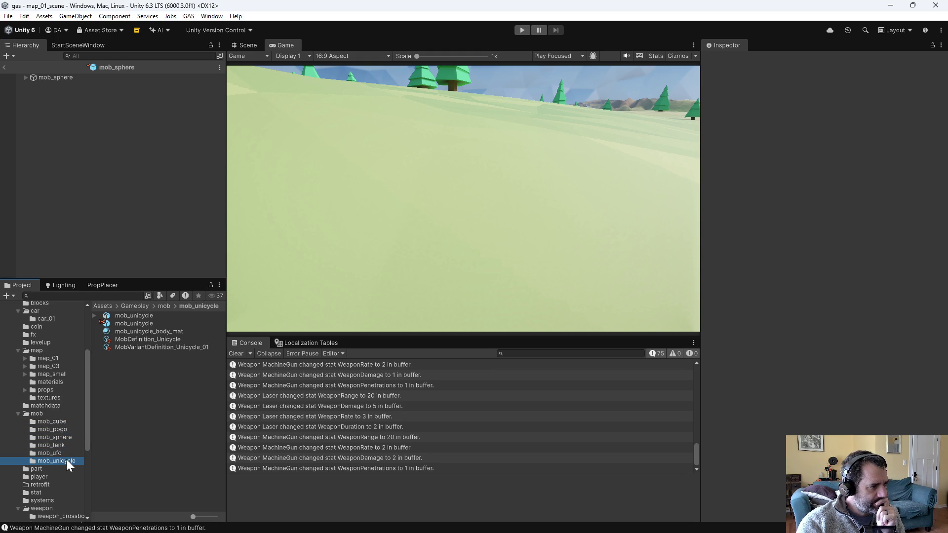
left_click(66, 430)
left_click(65, 423)
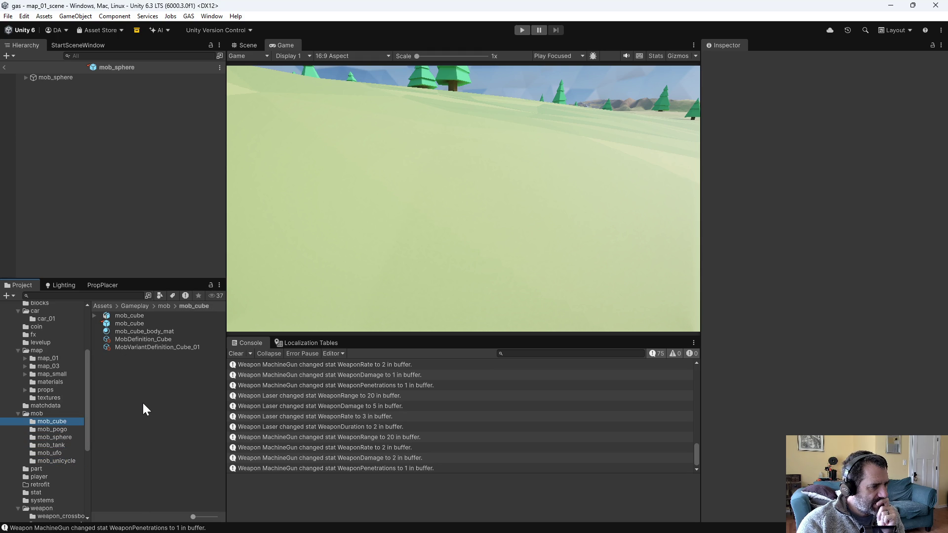
Step: Open map_01_scene and select MobSpawnManager in the Hierarchy
left_click(54, 359)
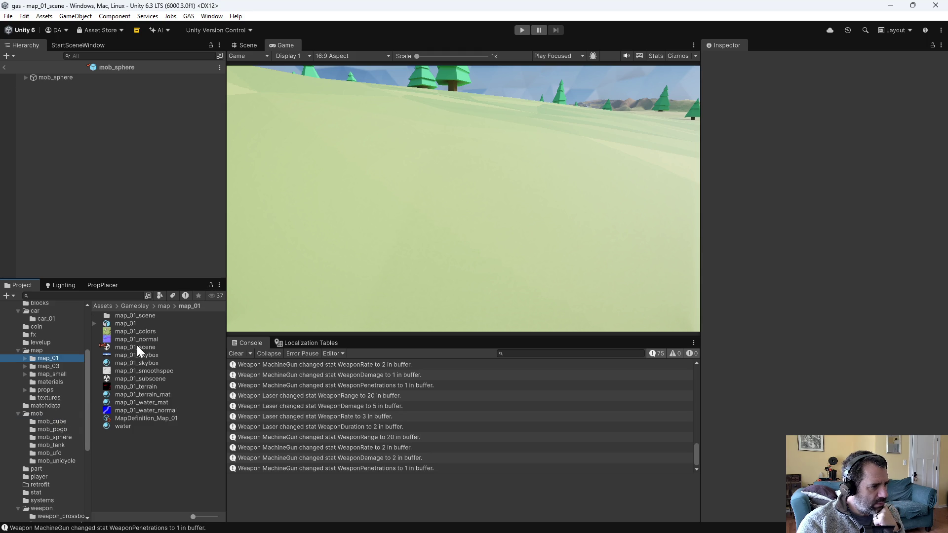
double_click(137, 346)
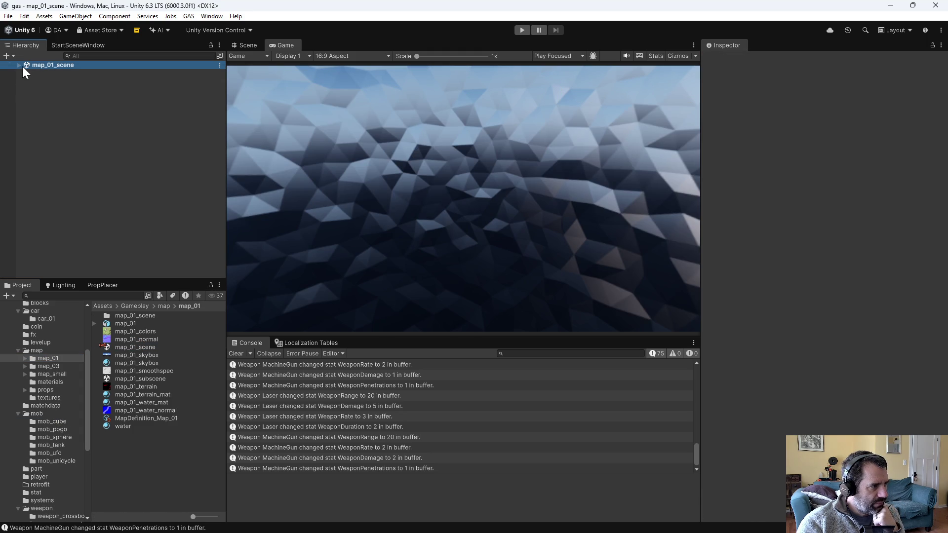
left_click(19, 65)
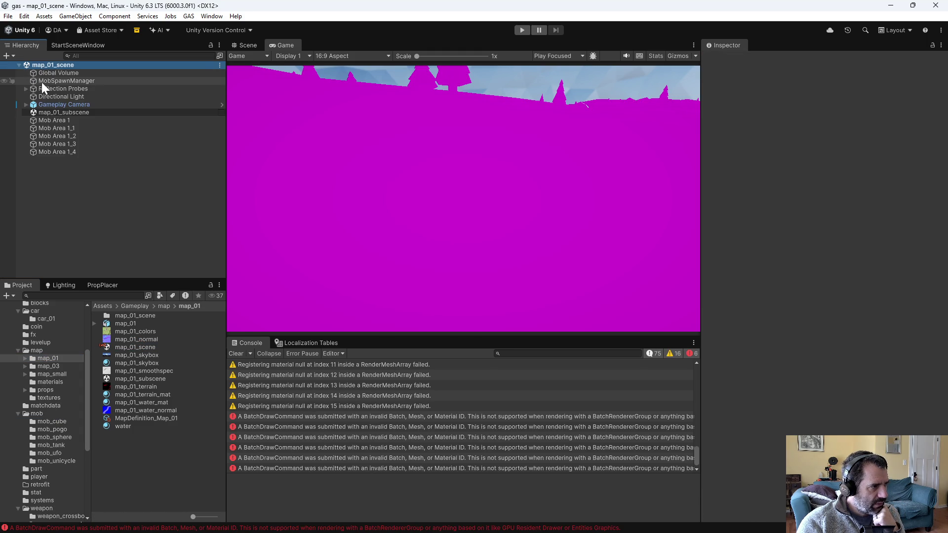
left_click(41, 81)
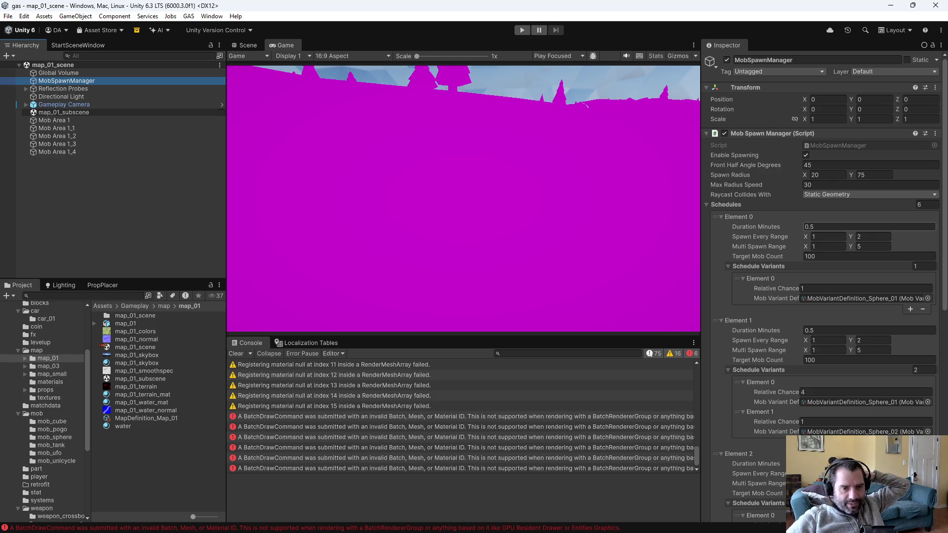
Step: Set the UFO_01 schedule's (Element 3) Target Mob Count to 30
scroll(825, 346, "down", 5)
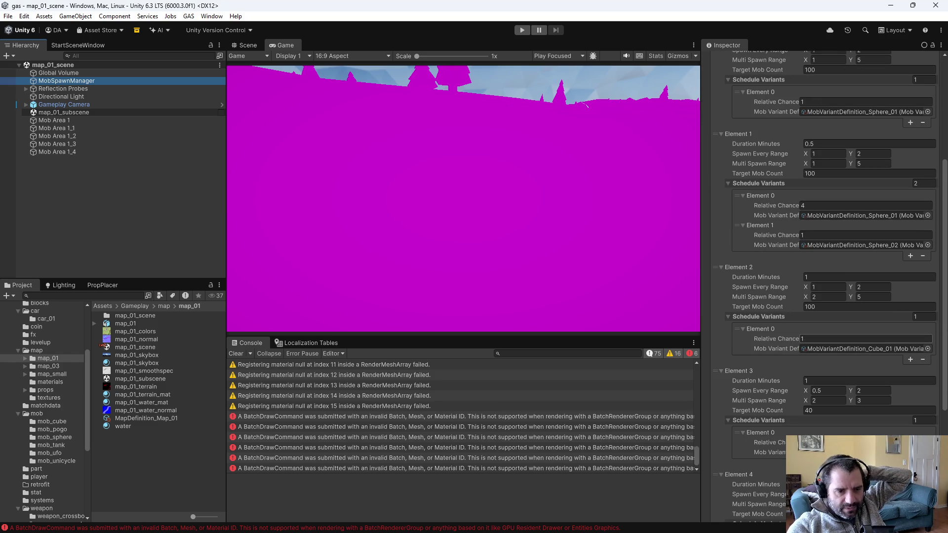
scroll(850, 410, "down", 1)
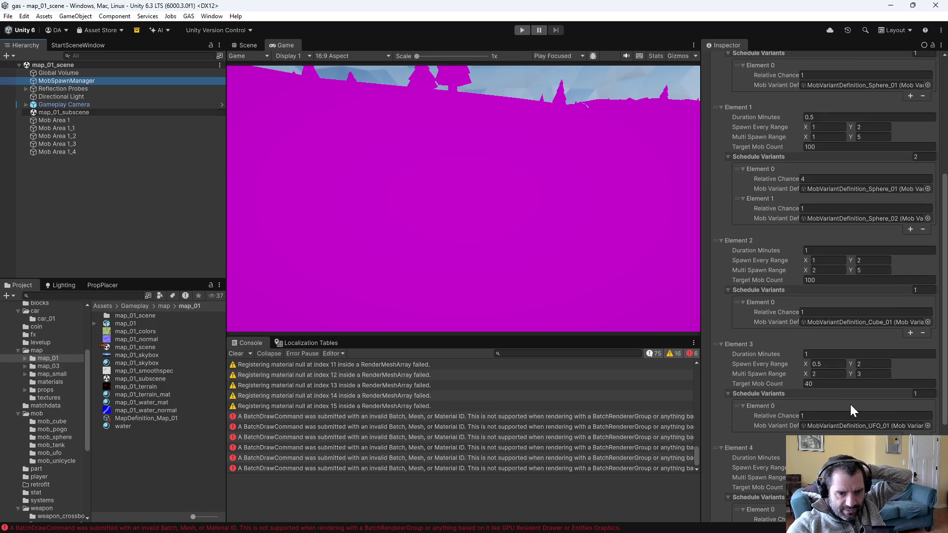
scroll(850, 407, "down", 3)
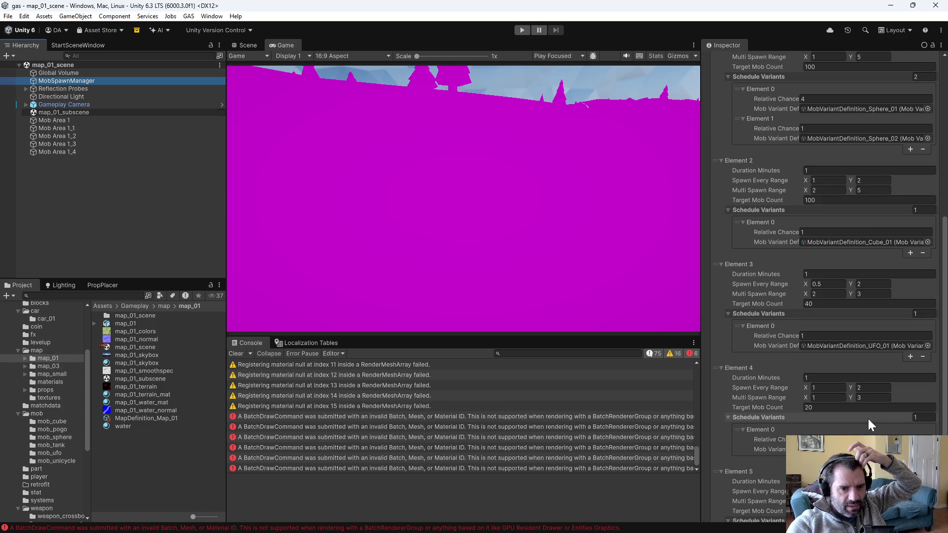
scroll(868, 419, "down", 3)
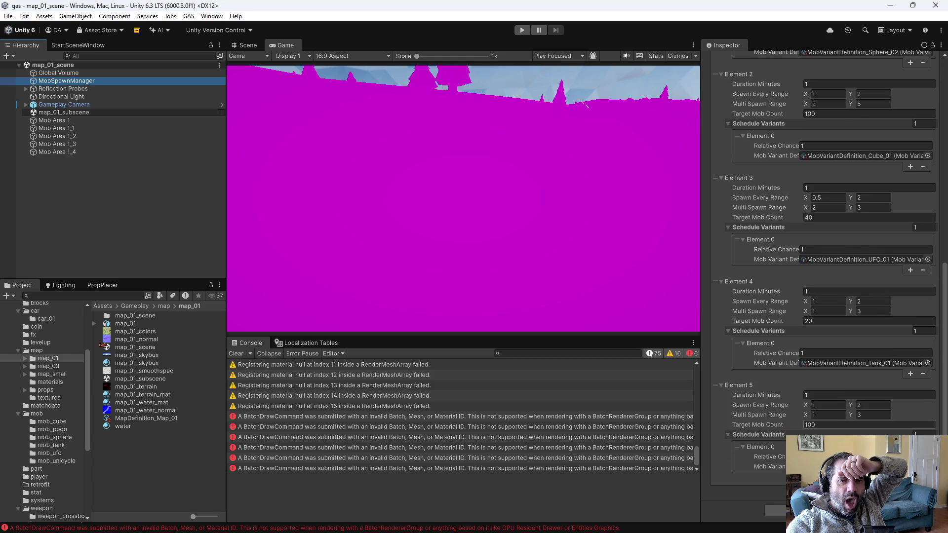
scroll(824, 277, "up", 5)
scroll(853, 422, "down", 1)
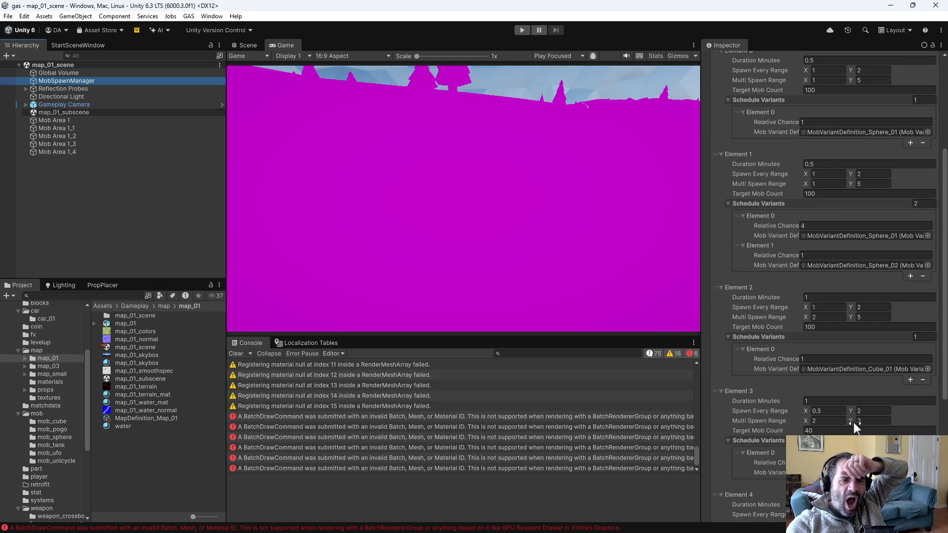
scroll(853, 423, "up", 3)
scroll(853, 423, "down", 1)
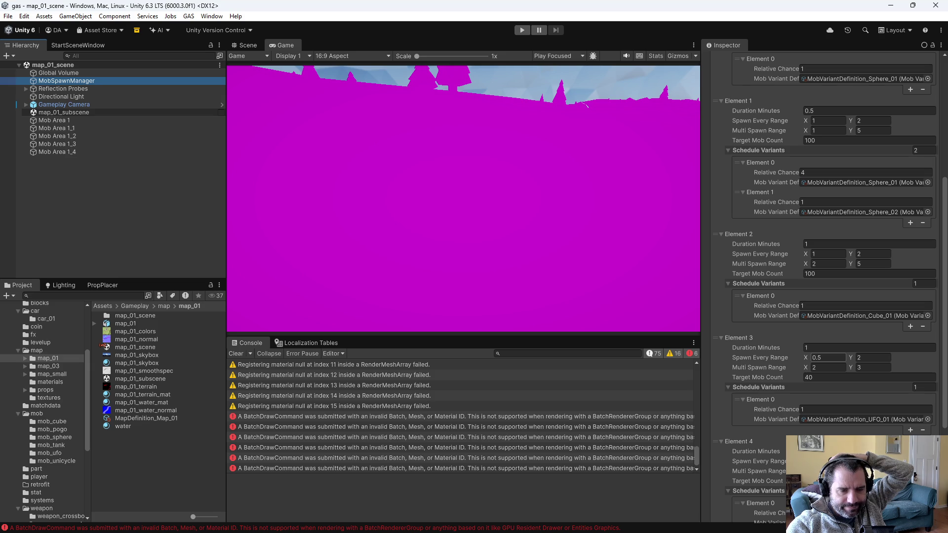
left_click(840, 377)
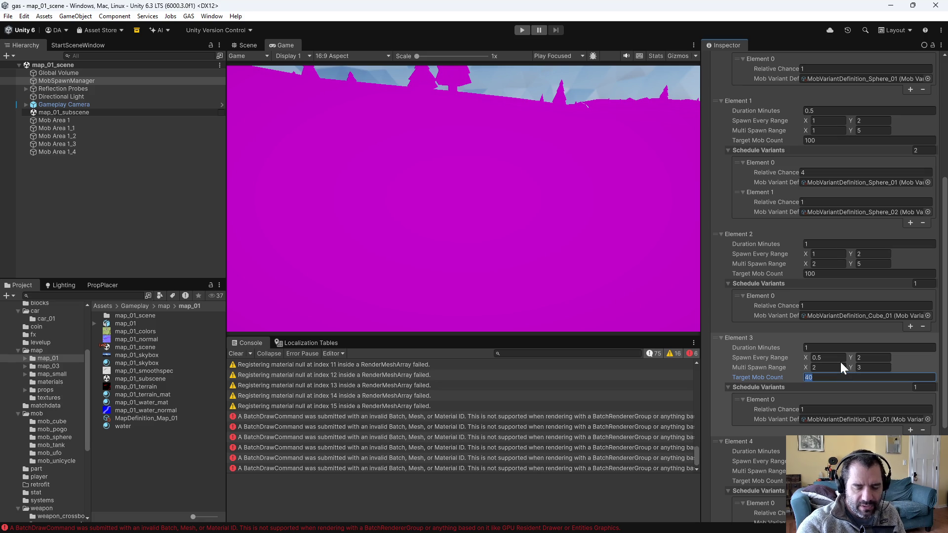
type("30")
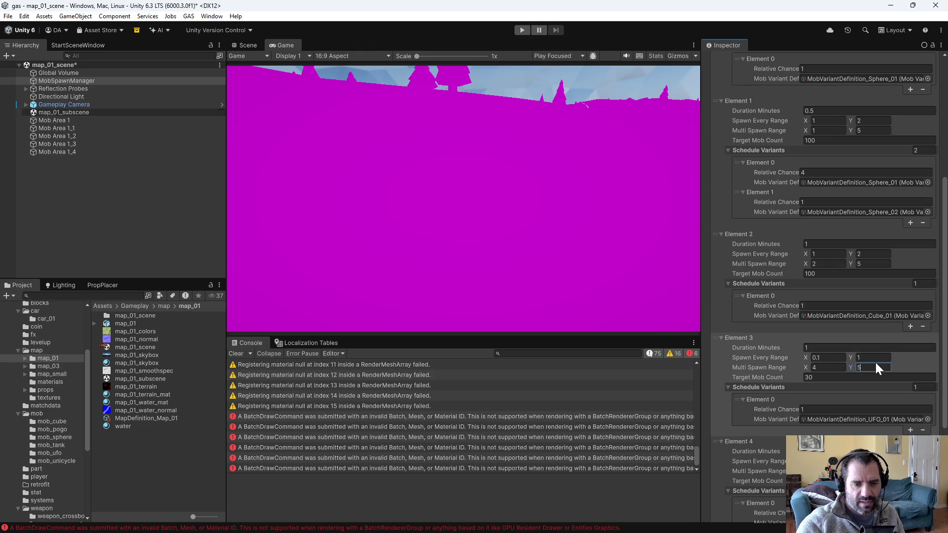
Step: Set its Multi Spawn Range maximum to 8 and move UFO_01 up to second place
type("8")
left_click(923, 359)
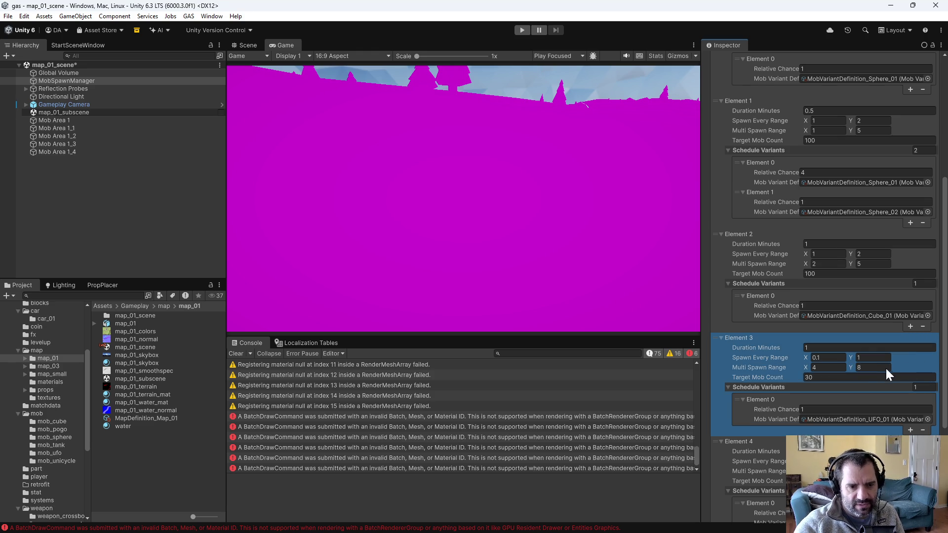
left_click(883, 377)
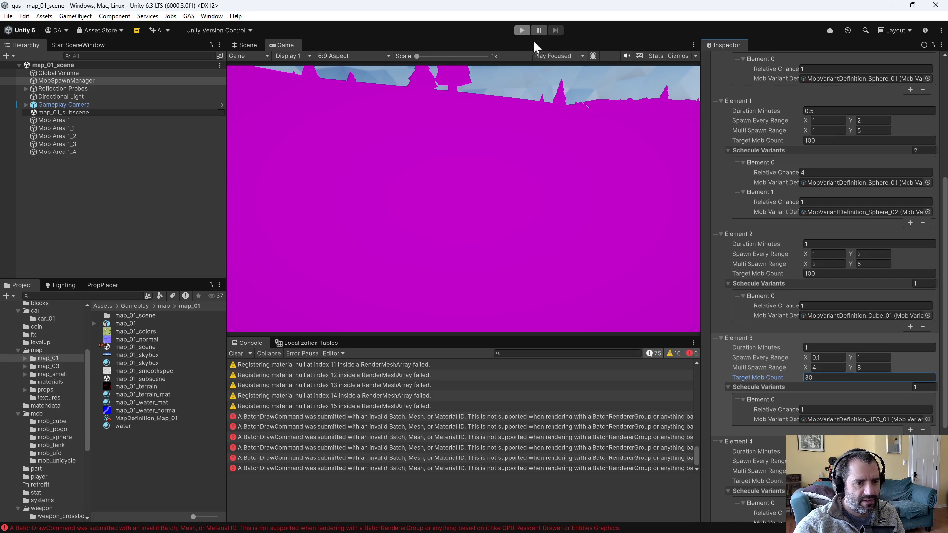
scroll(714, 333, "up", 3)
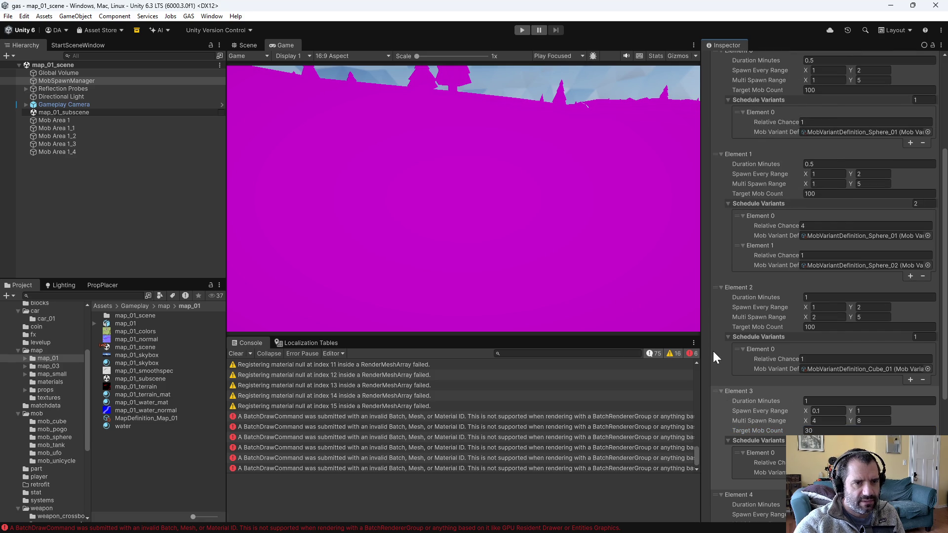
mouse_move(719, 390)
left_mouse_down()
mouse_move(744, 178)
mouse_move(756, 164)
left_mouse_up()
Step: Start the play-test and add a Grenade Launcher on the retrofit screen
left_click(521, 30)
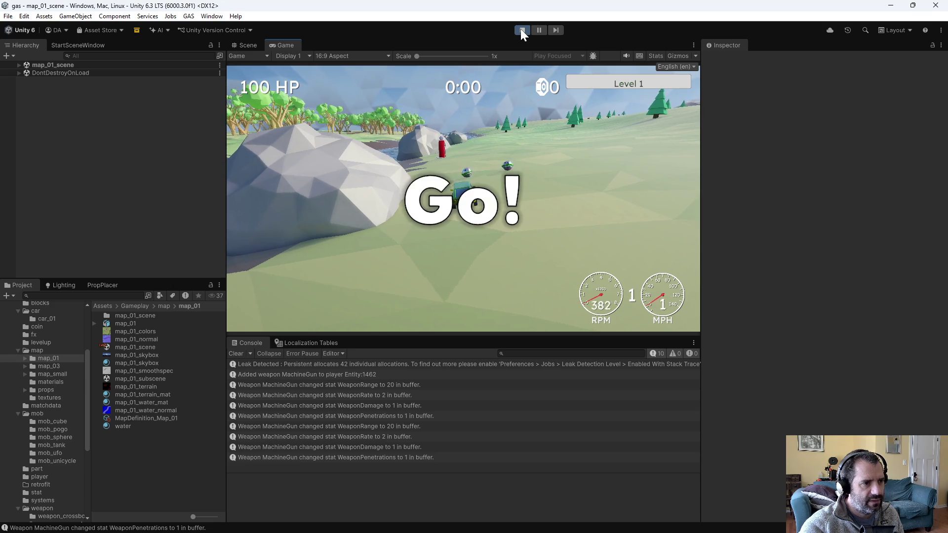
key("w")
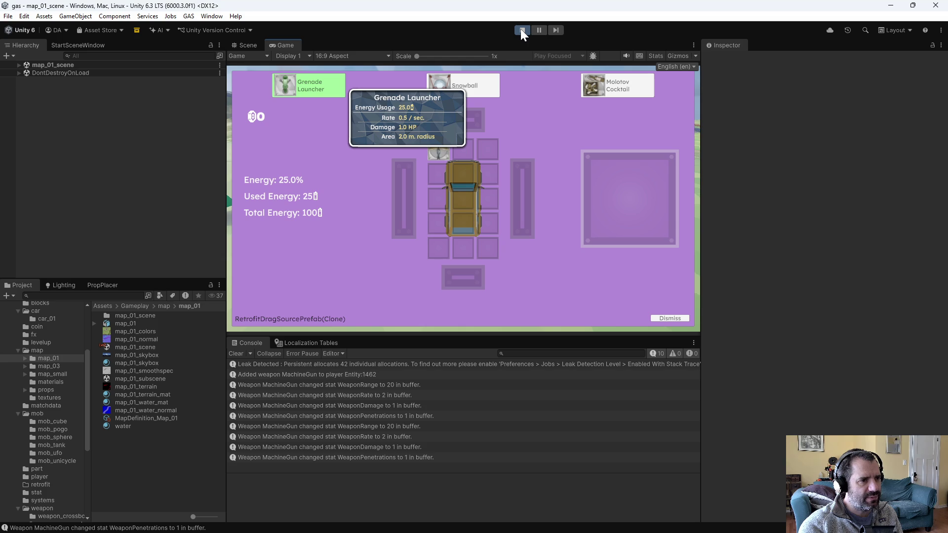
key("Right")
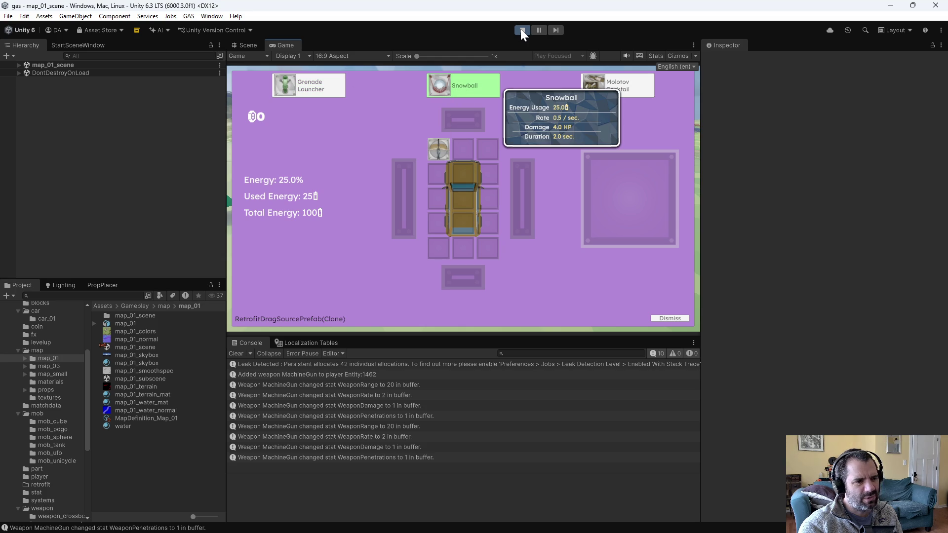
key("Return")
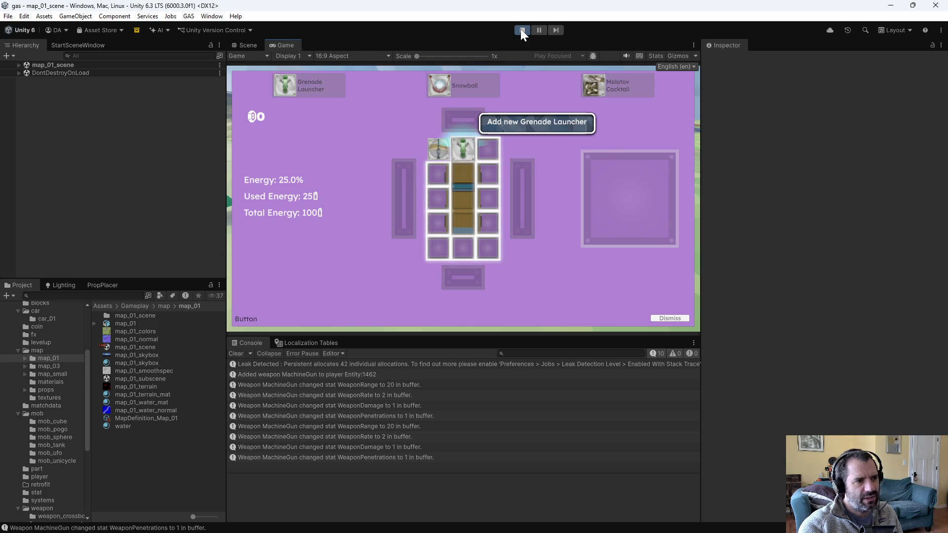
key("Return")
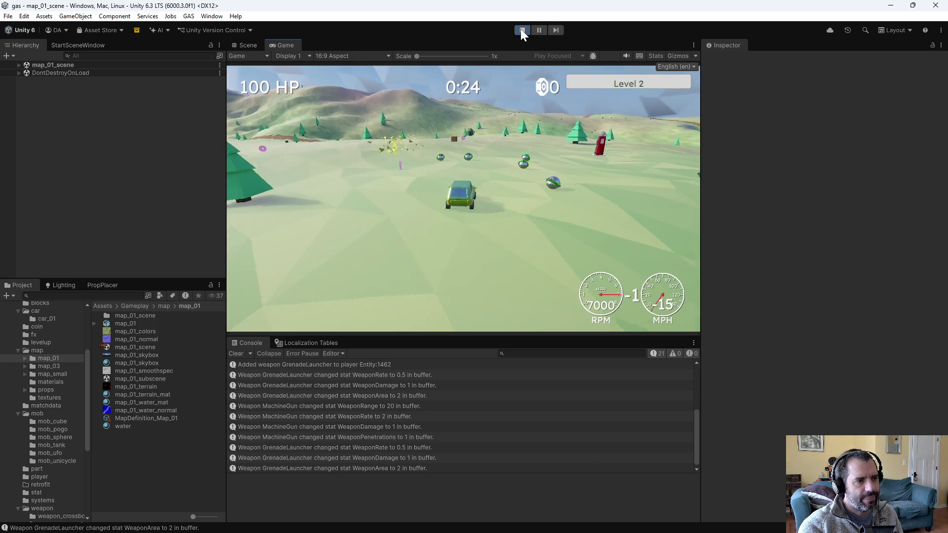
Step: Drive the car around the field, steering and reversing, until reaching level 2
key("w")
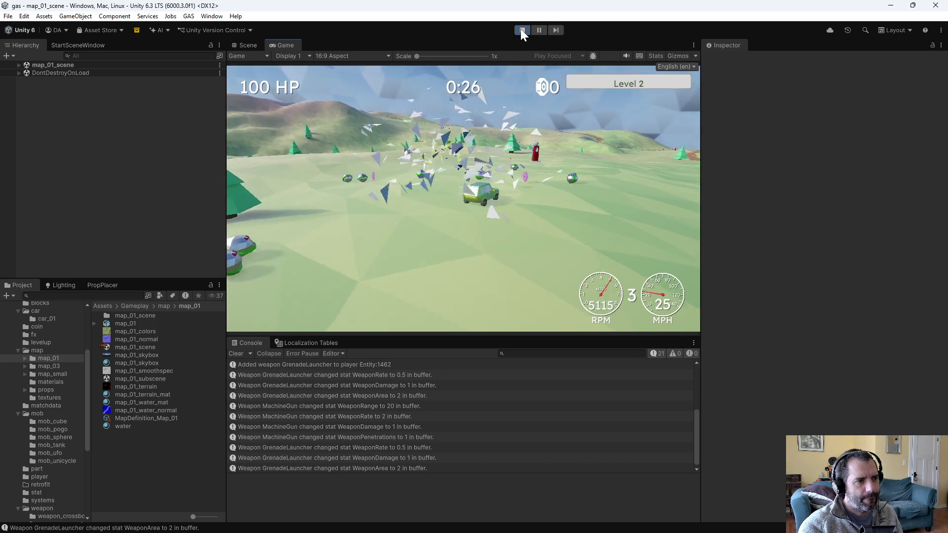
key("w")
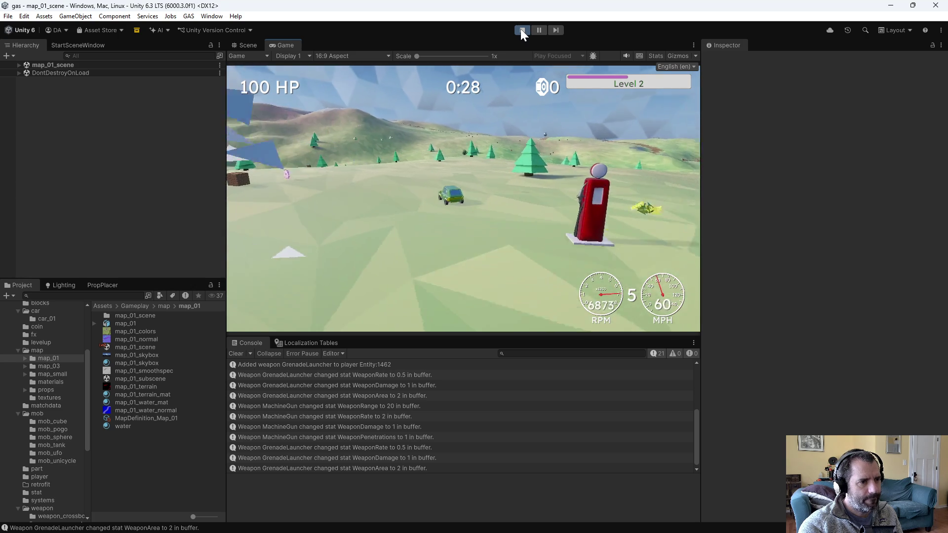
key("a")
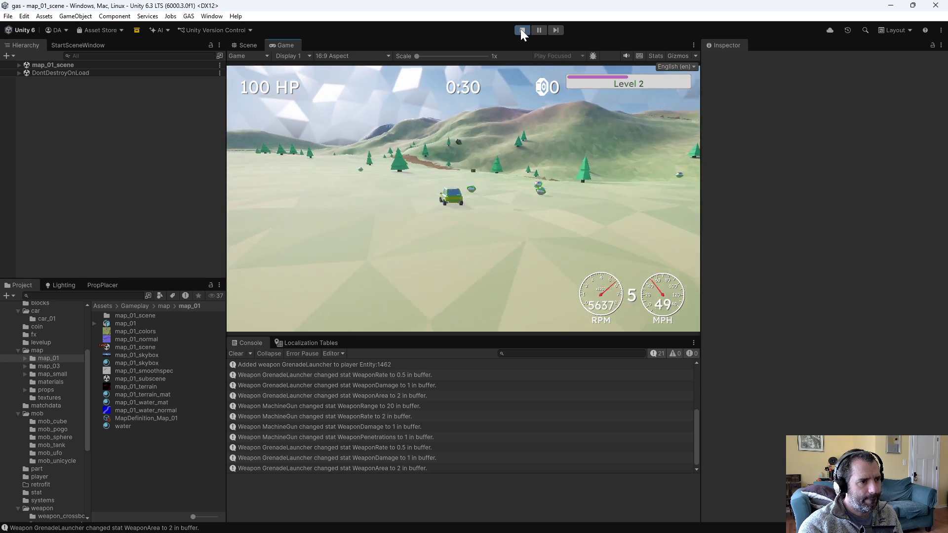
key("s")
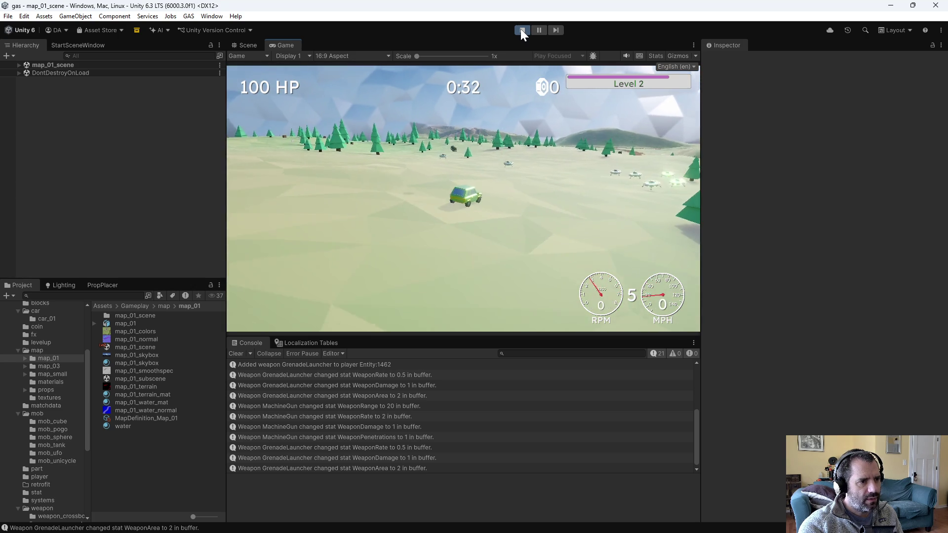
key("s")
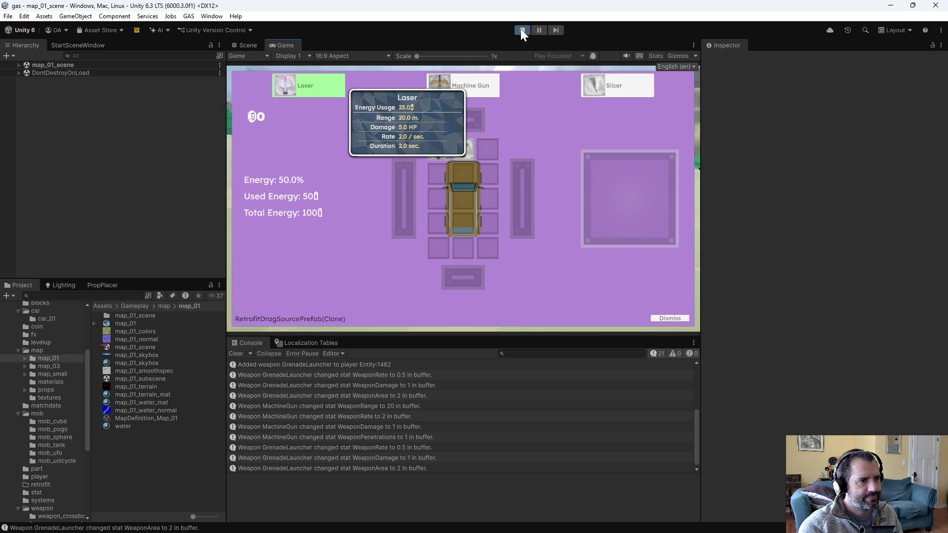
Step: Add a Machine Gun on the retrofit screen and keep driving toward the mobs
key("d")
key("Return")
key("Return")
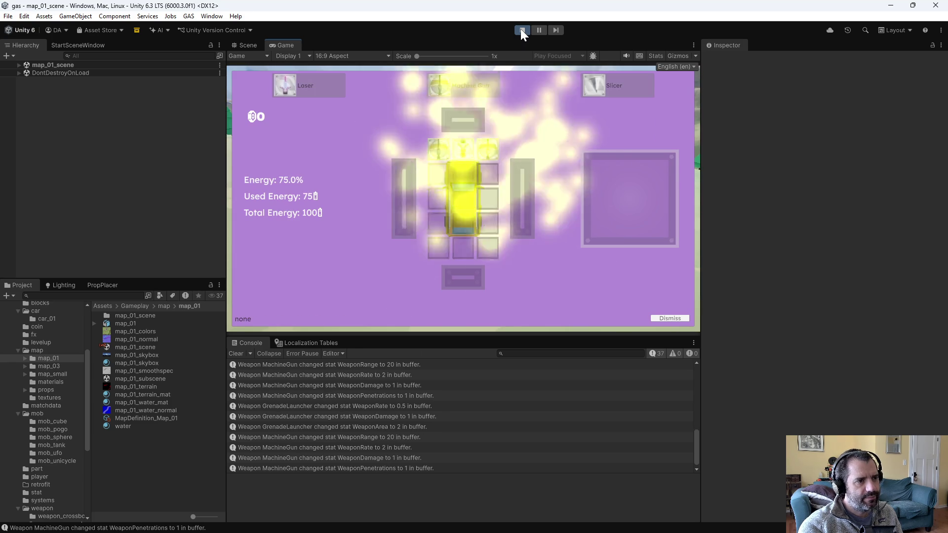
key("Escape")
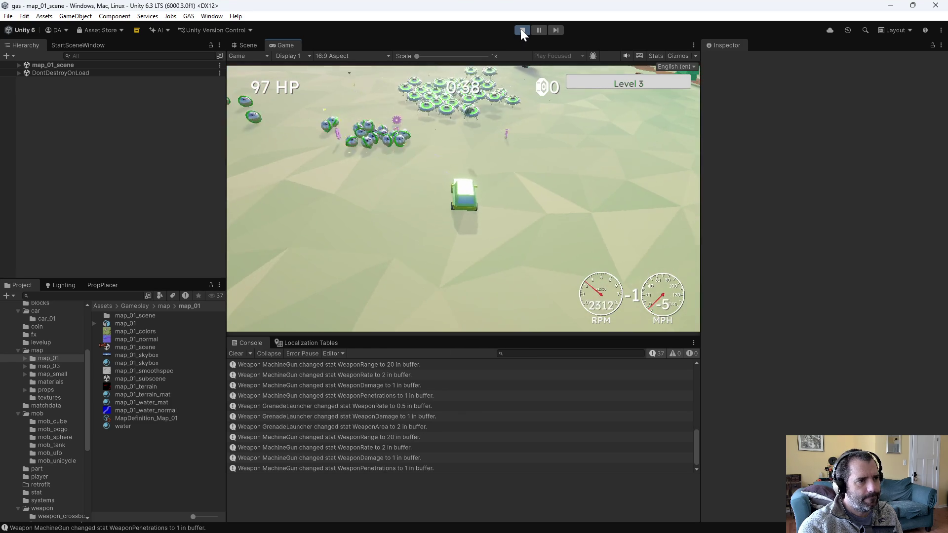
key("w")
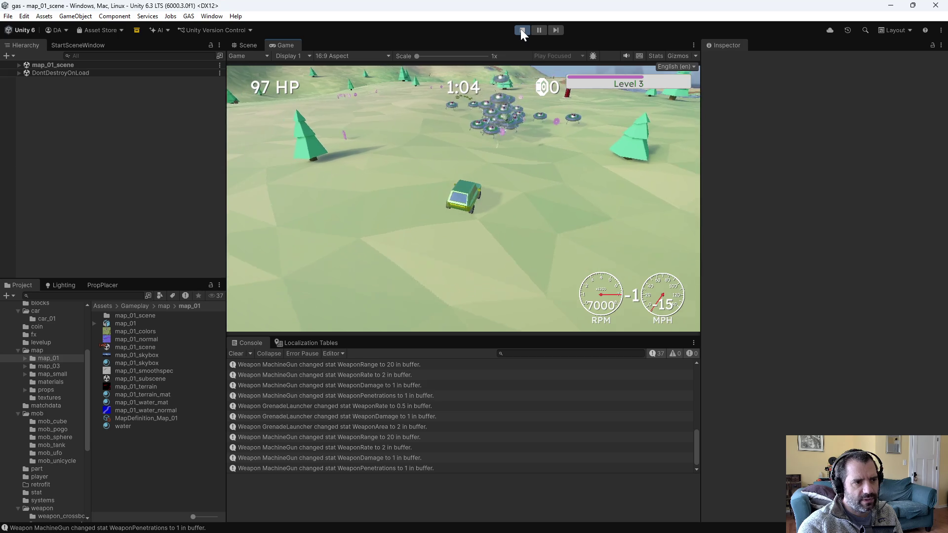
Step: Save the session stats to game_data.txt from the debug panel and stop the play-test
key("Escape")
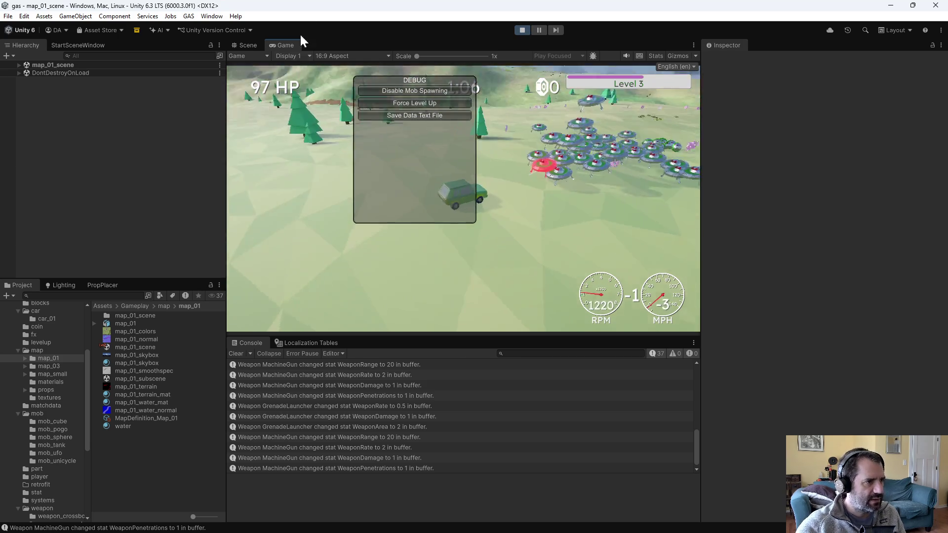
left_click(431, 118)
left_click(521, 30)
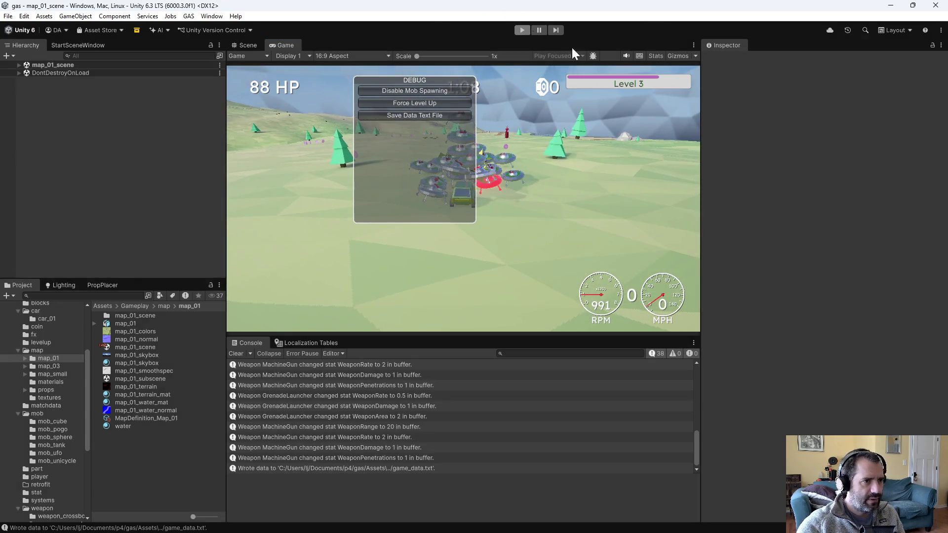
key("alt+Tab")
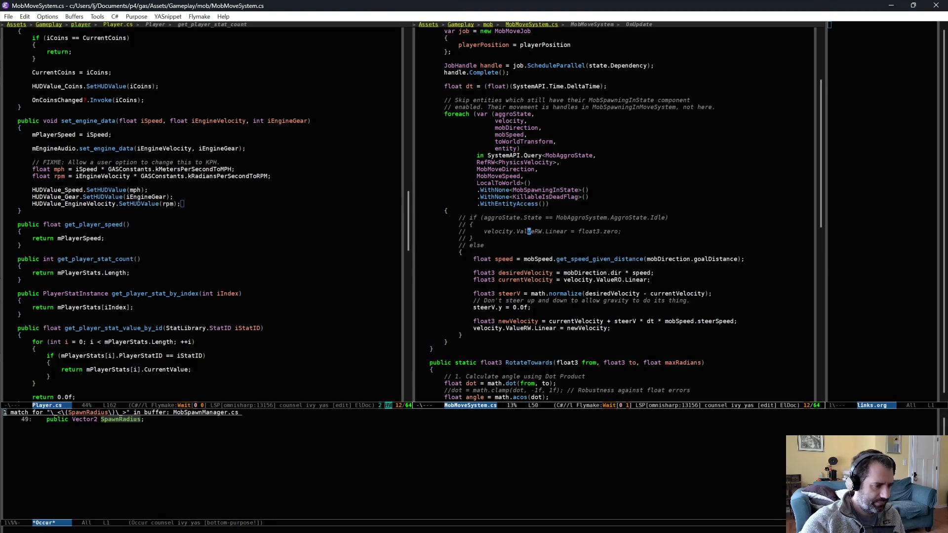
Step: Open game_data.txt from the project root folder in Emacs
key("ctrl+x")
key("ctrl+f")
key("BackSpace")
key("BackSpace")
key("BackSpace")
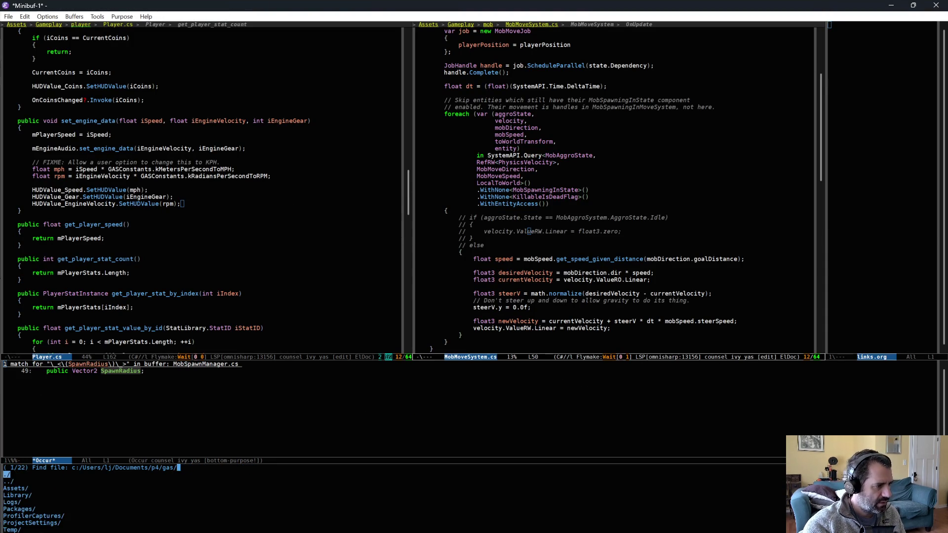
type("game")
key("Return")
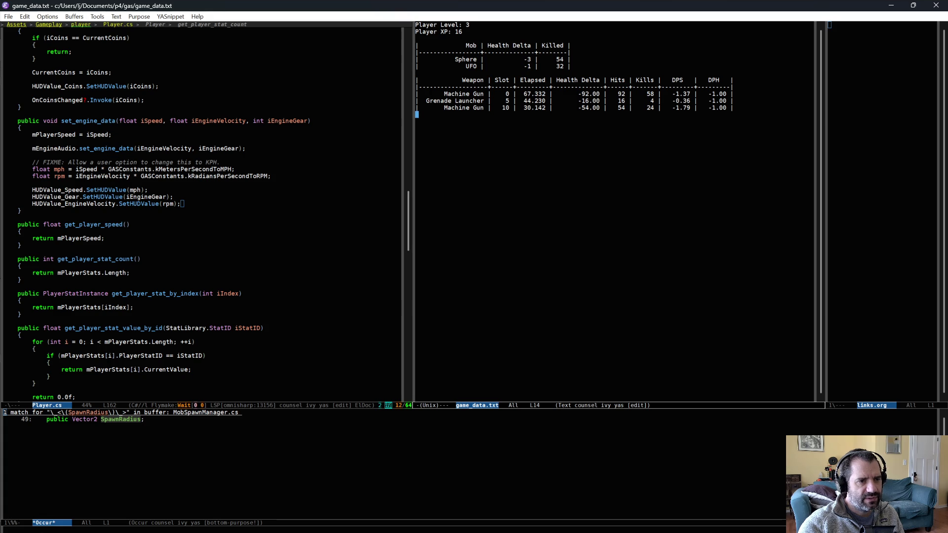
Step: Highlight the Grenade Launcher row in the stats table, then return to Unity
key("Home")
key("shift+Down")
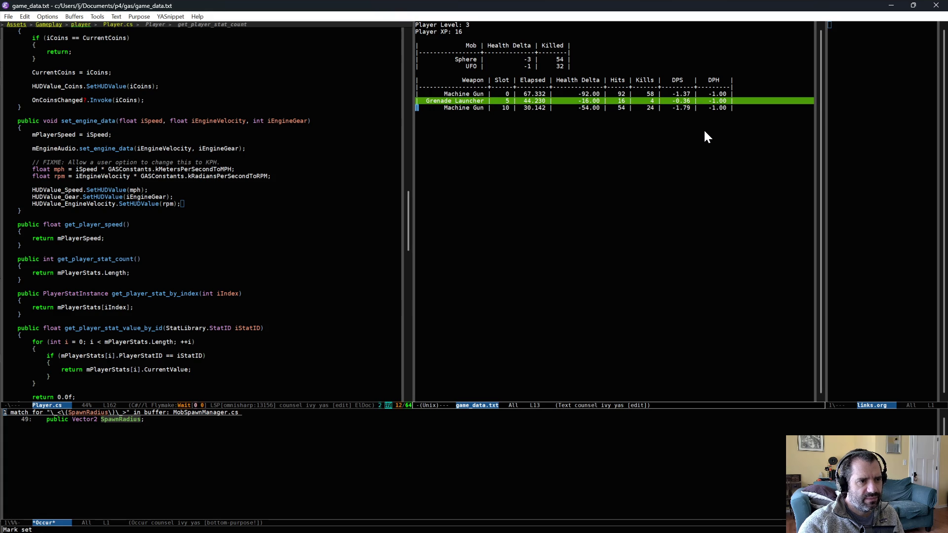
key("Down")
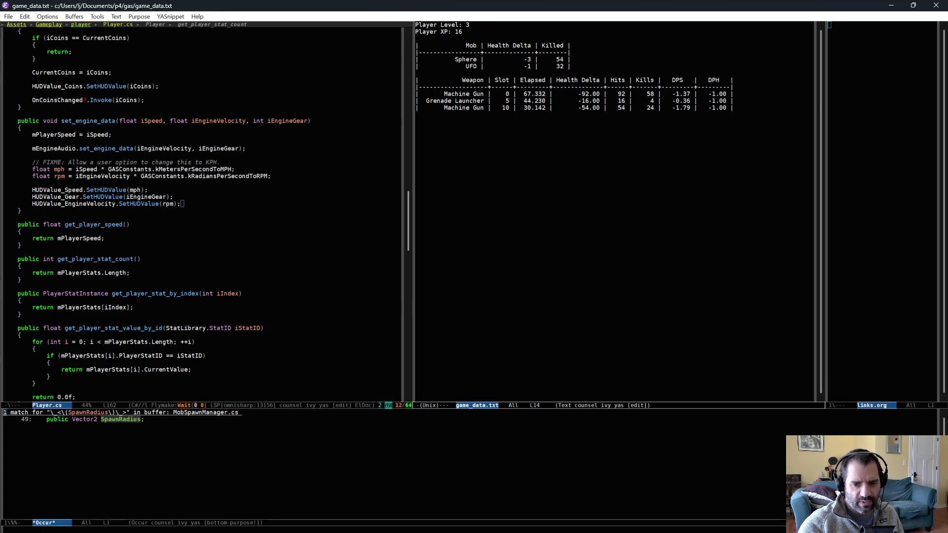
key("alt+Tab")
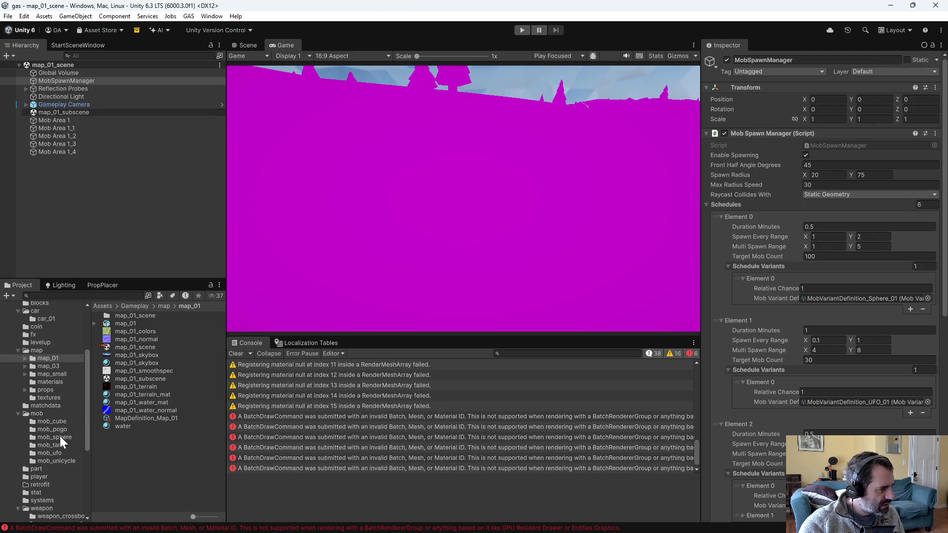
Step: Check out WeaponDefinition_GrenadeLauncher for editing
scroll(60, 437, "down", 3)
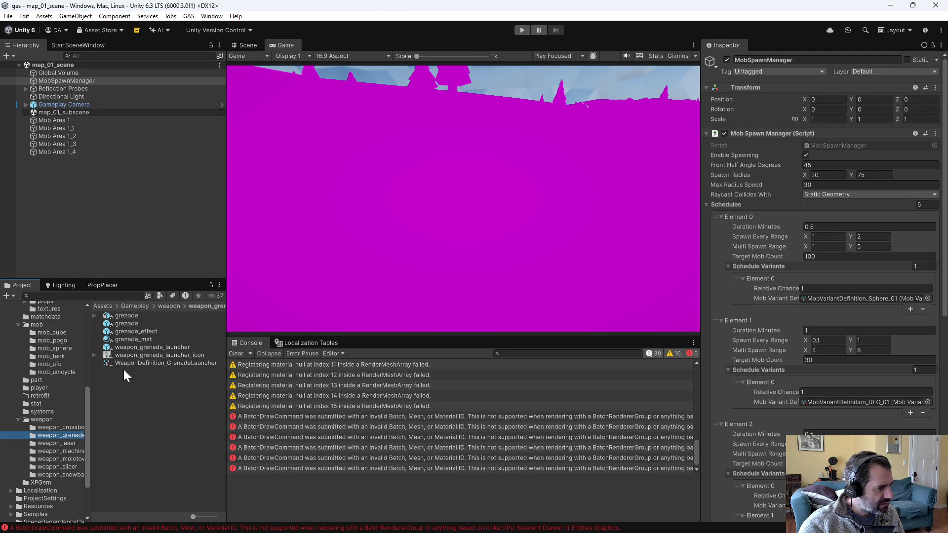
left_click(155, 364)
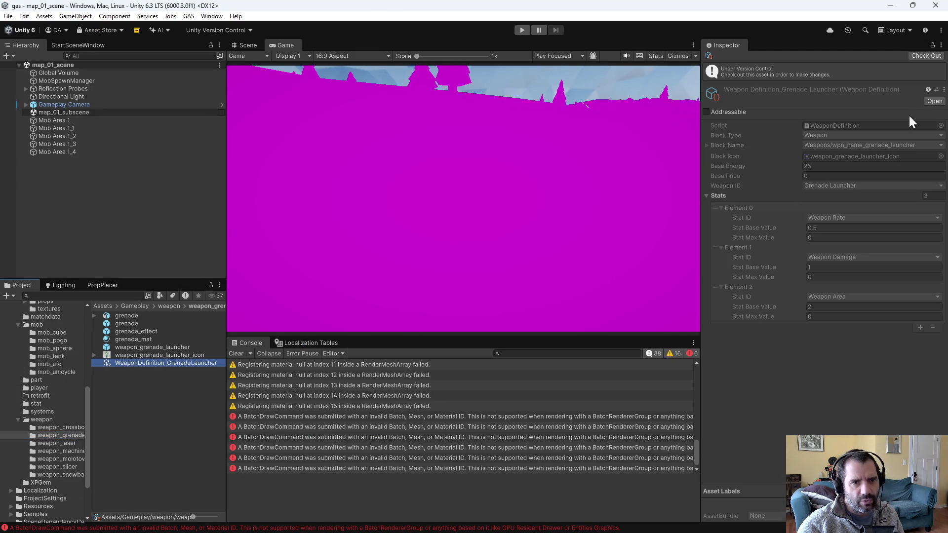
left_click(931, 55)
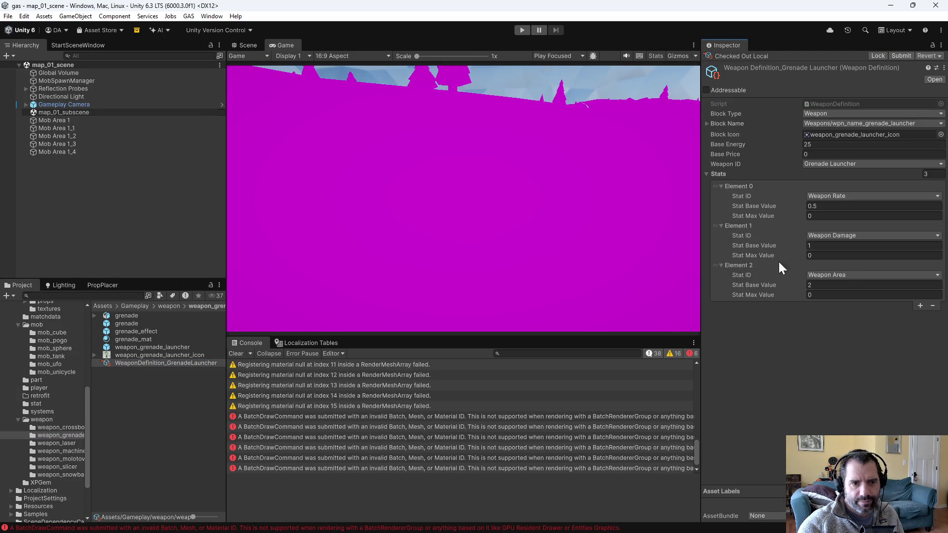
Step: Set the Grenade Launcher's Weapon Damage base value to 5 and Weapon Area to 4
left_click(840, 245)
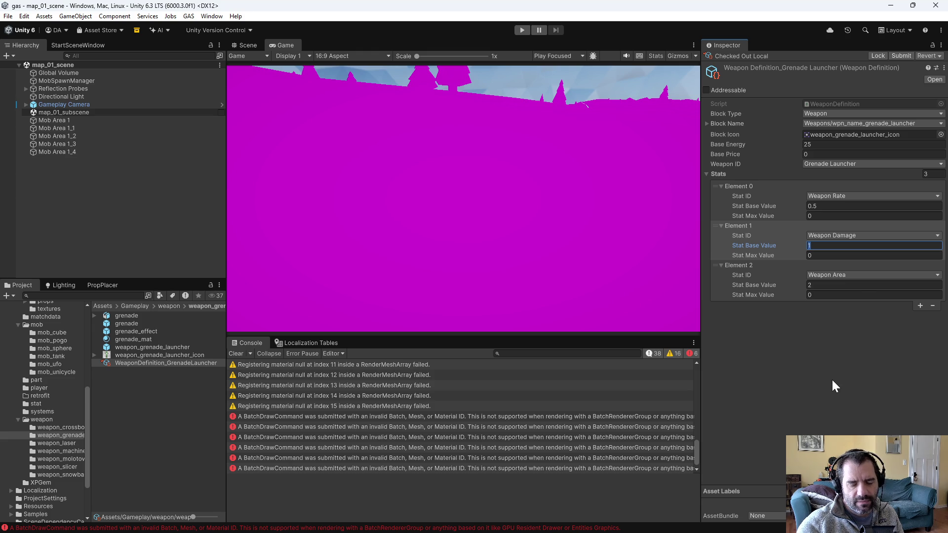
type("5")
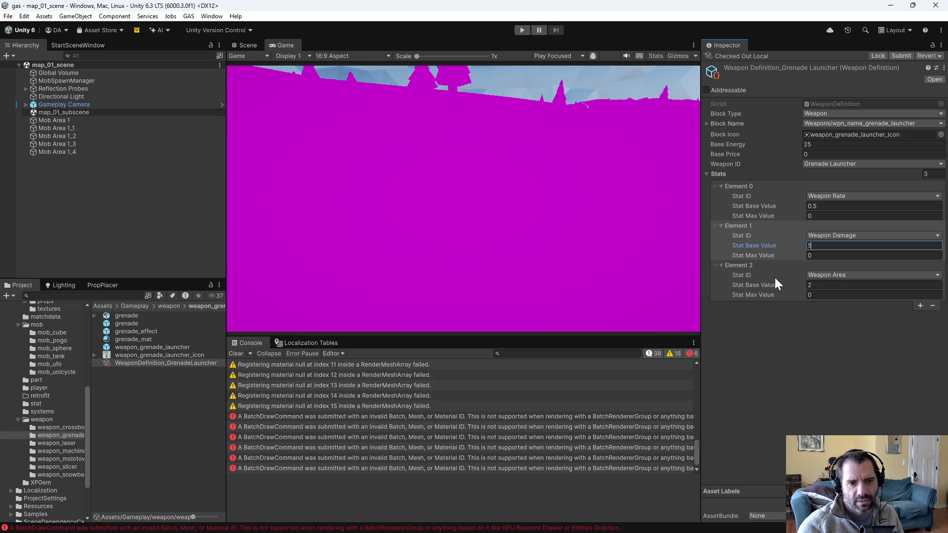
left_click(839, 285)
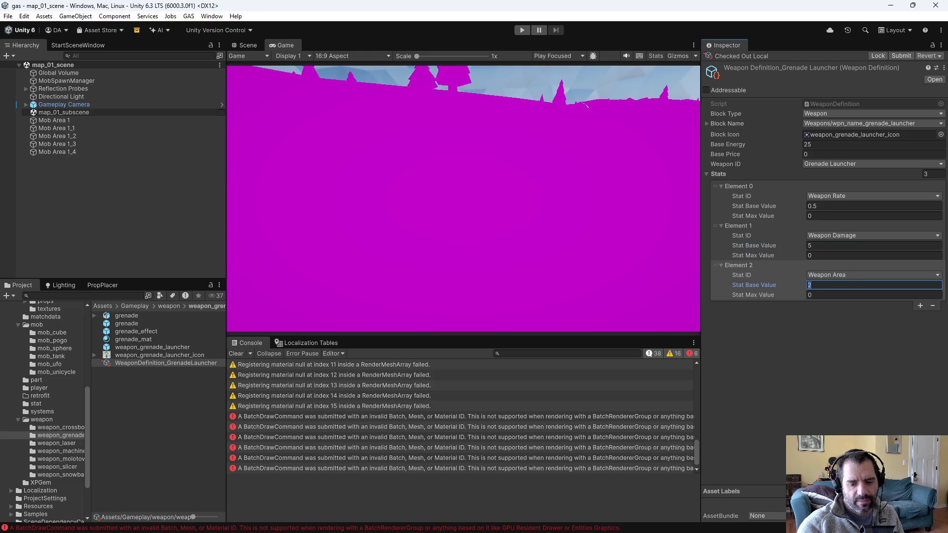
type("4")
left_click(840, 245)
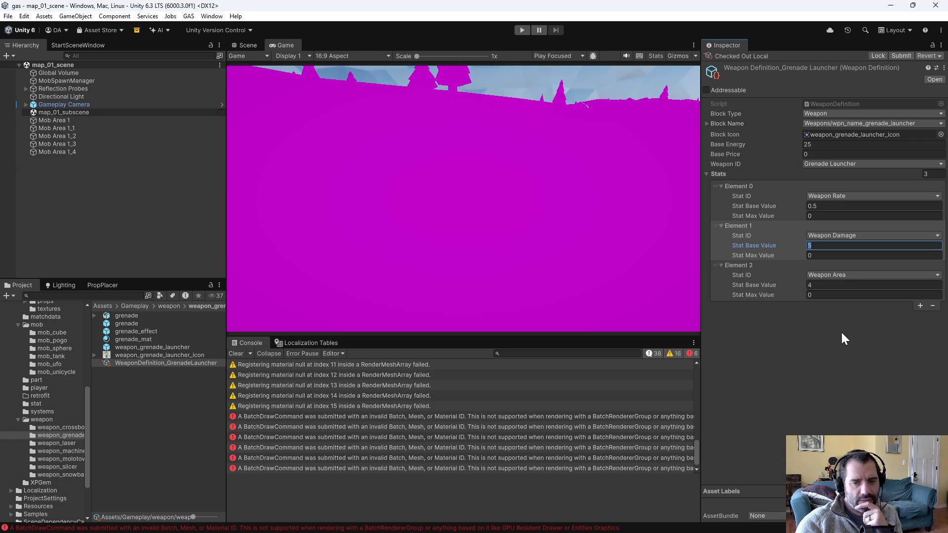
left_click(847, 364)
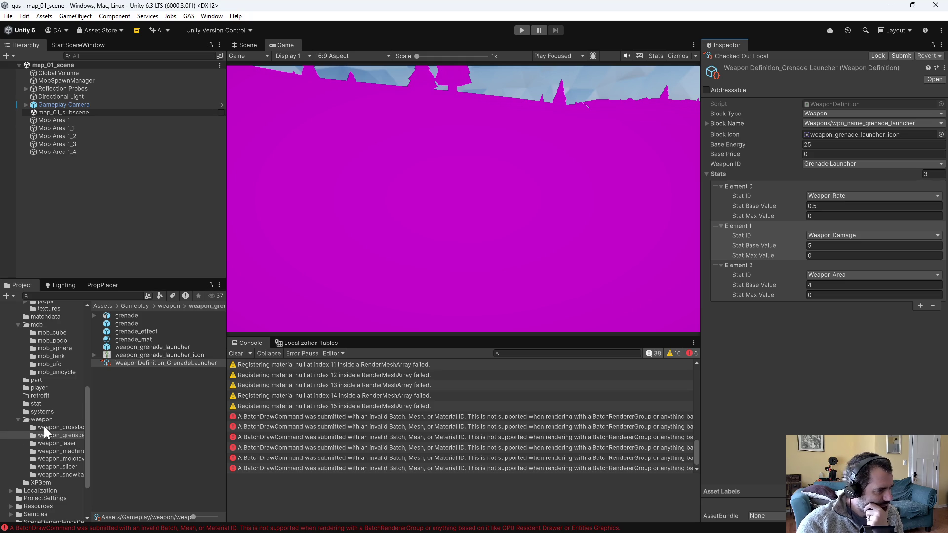
scroll(54, 415, "up", 3)
scroll(55, 416, "up", 5)
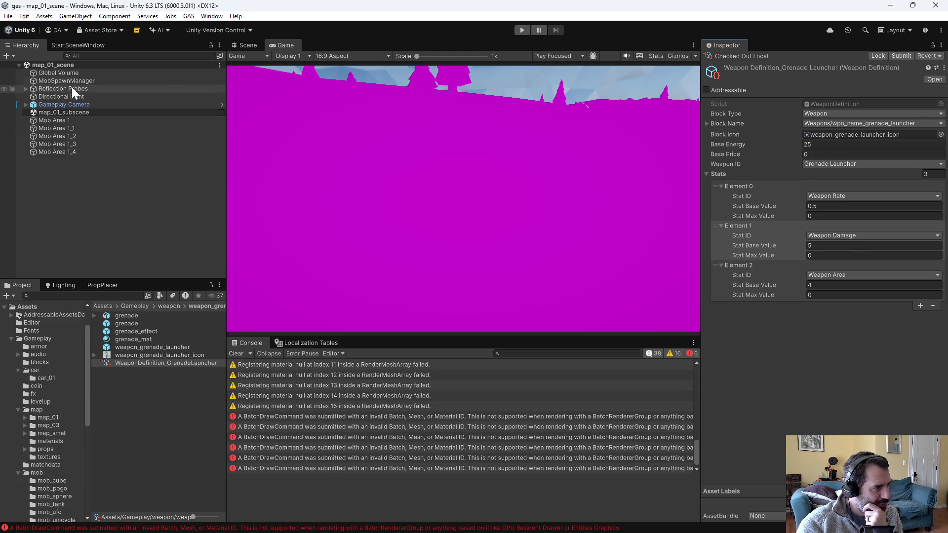
Step: Move MobSpawnManager's UFO spawn schedule (Element 1) below Element 3
left_click(72, 80)
scroll(727, 327, "down", 3)
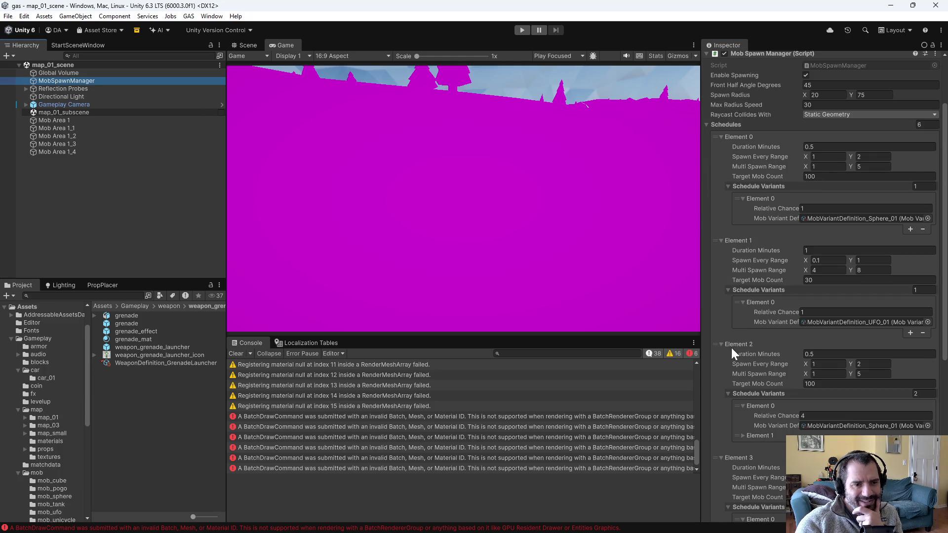
mouse_move(716, 239)
left_mouse_down()
mouse_move(709, 304)
mouse_move(736, 449)
mouse_move(750, 433)
mouse_move(748, 452)
left_mouse_up()
Step: Open MobVariantDefinition_UFO_01 from the mob_ufo folder
scroll(772, 413, "down", 4)
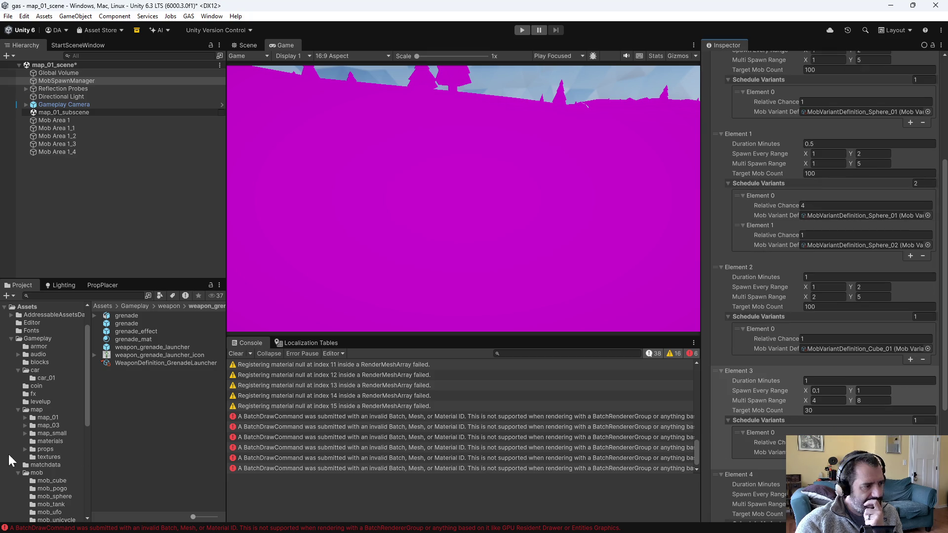
scroll(56, 475, "down", 3)
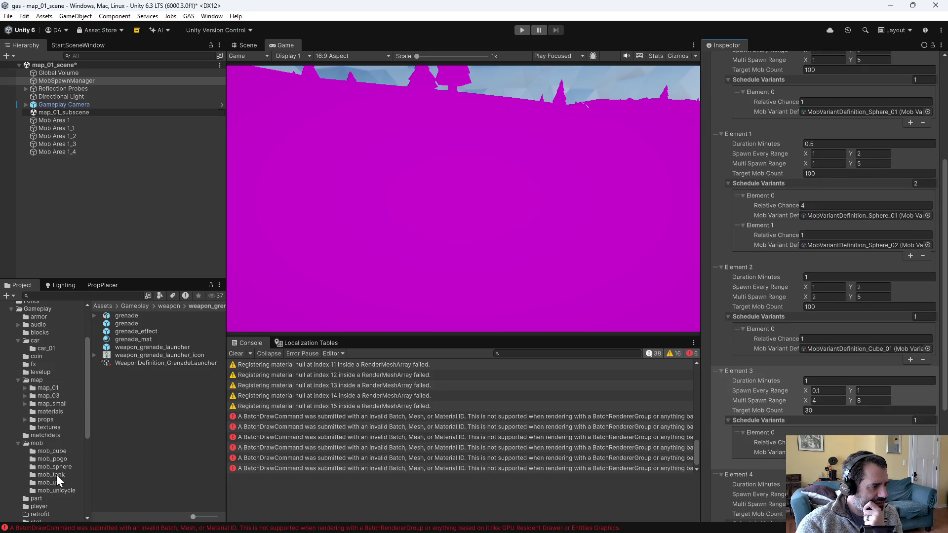
left_click(62, 484)
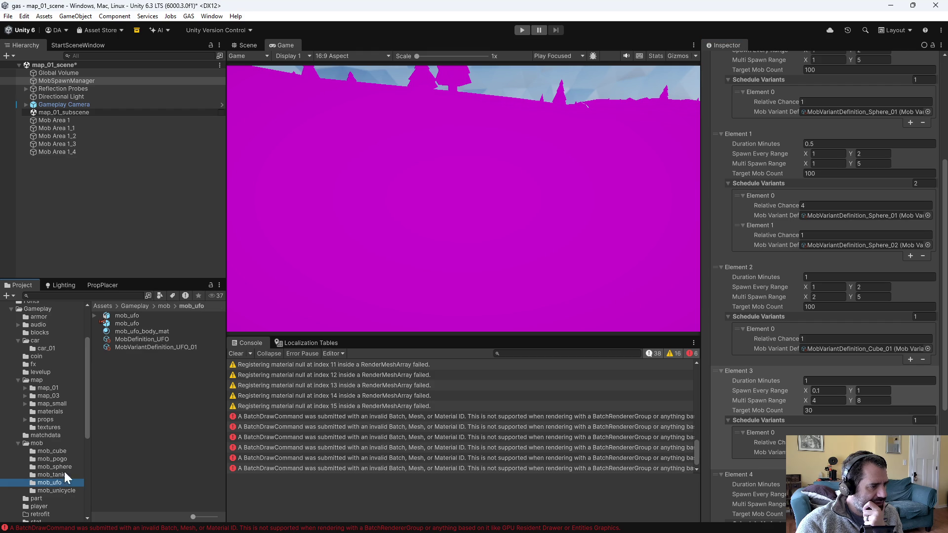
left_click(153, 345)
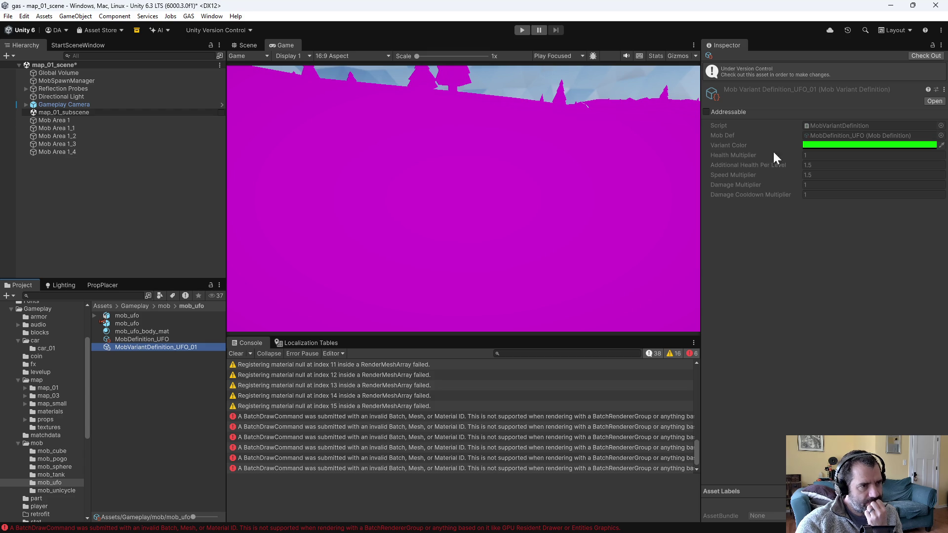
left_click(409, 37)
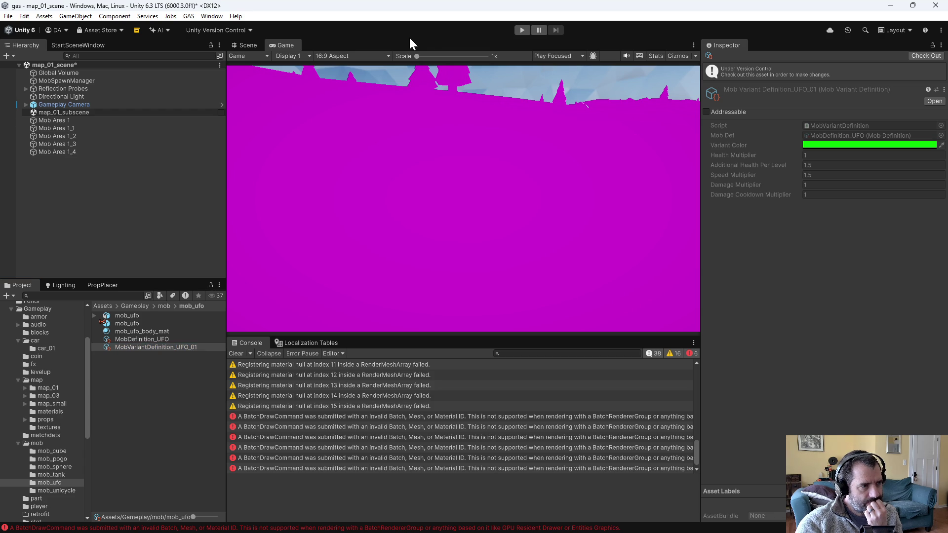
Step: Save the map_01 scene and return to Perforce P4V
left_click(8, 15)
left_click(24, 66)
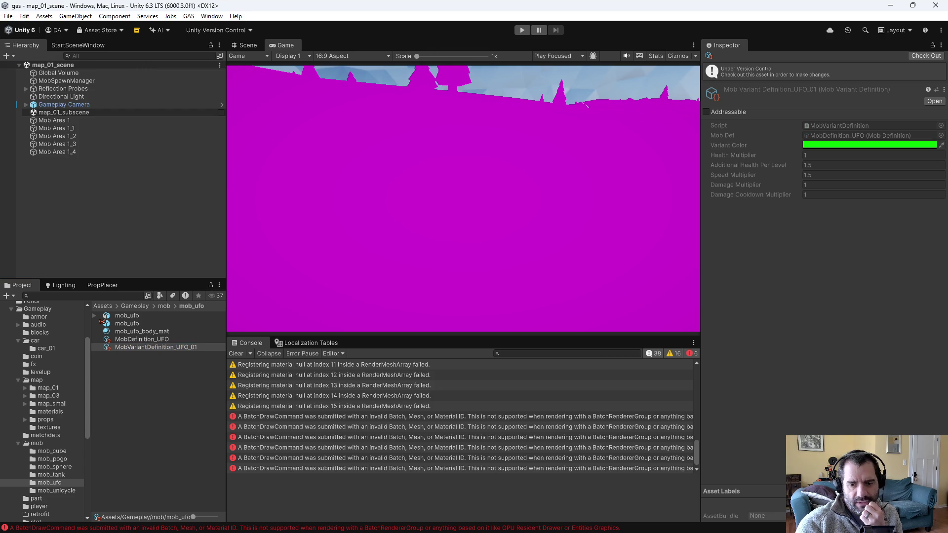
key("alt+Tab")
Step: Refresh the workspace and reconcile offline work under Assets (nothing to reconcile)
left_click(221, 49)
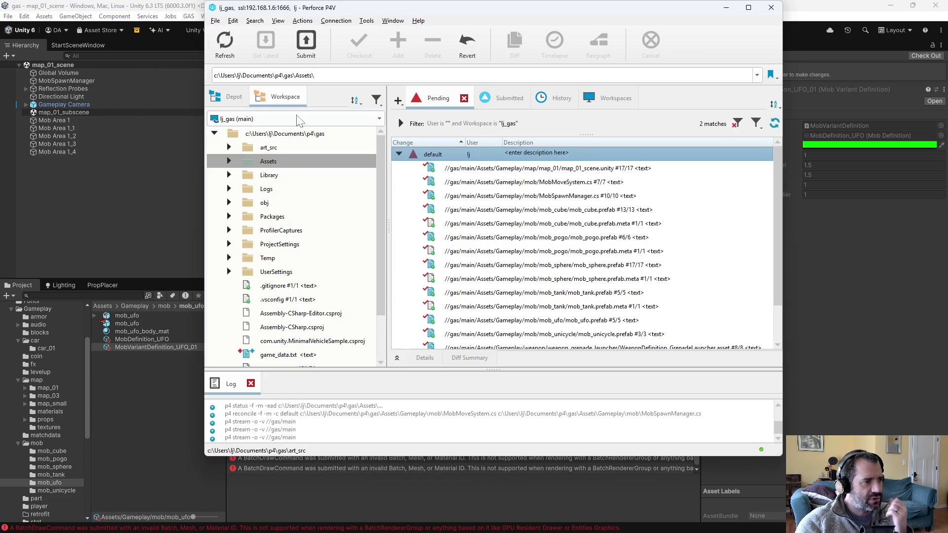
right_click(275, 161)
left_click(336, 134)
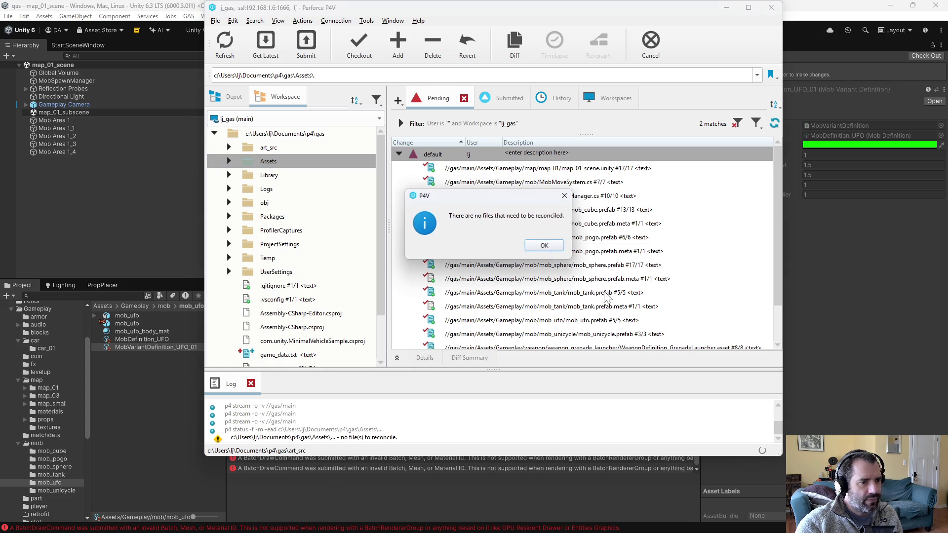
left_click(543, 244)
Step: Review the MobMoveSystem.cs and MobSpawnManager.cs diffs, then submit the default changelist
double_click(551, 183)
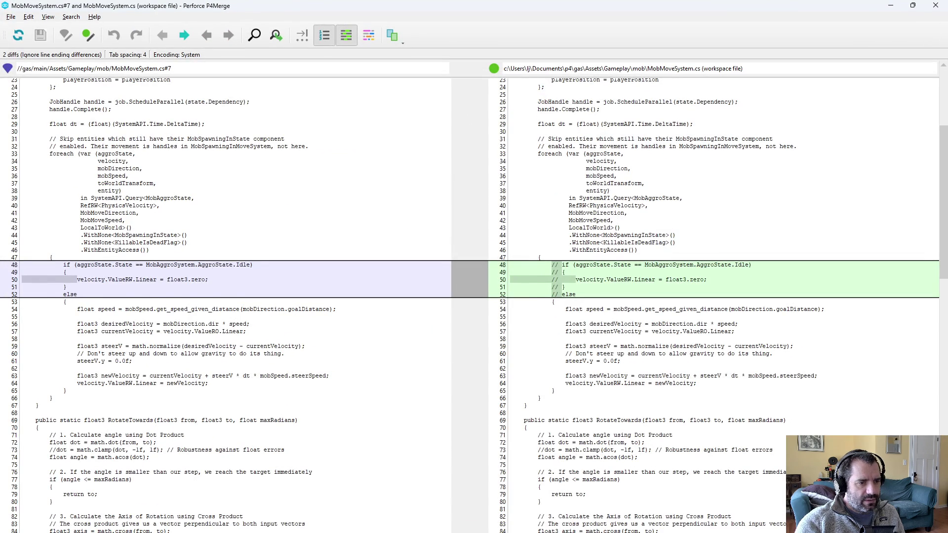
scroll(474, 296, "down", 10)
key("alt+F4")
double_click(570, 196)
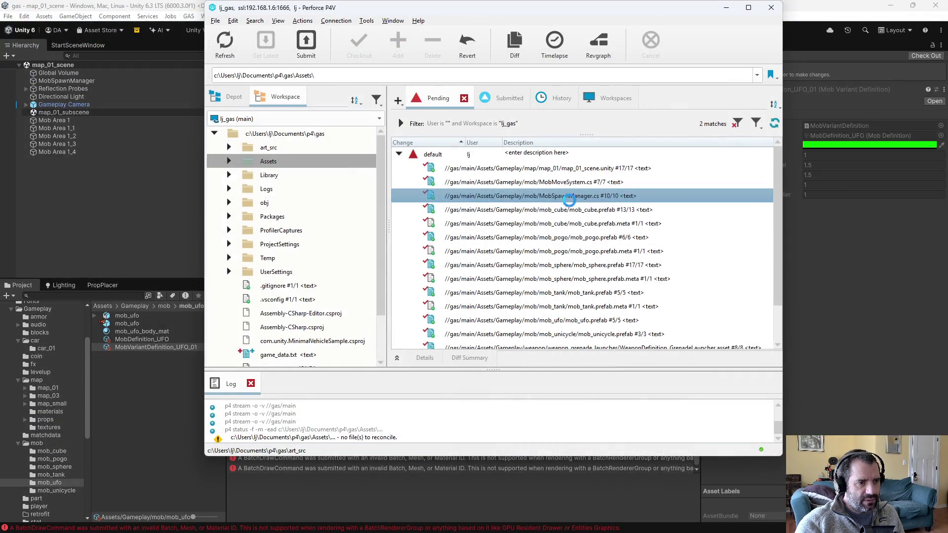
key("alt+F4")
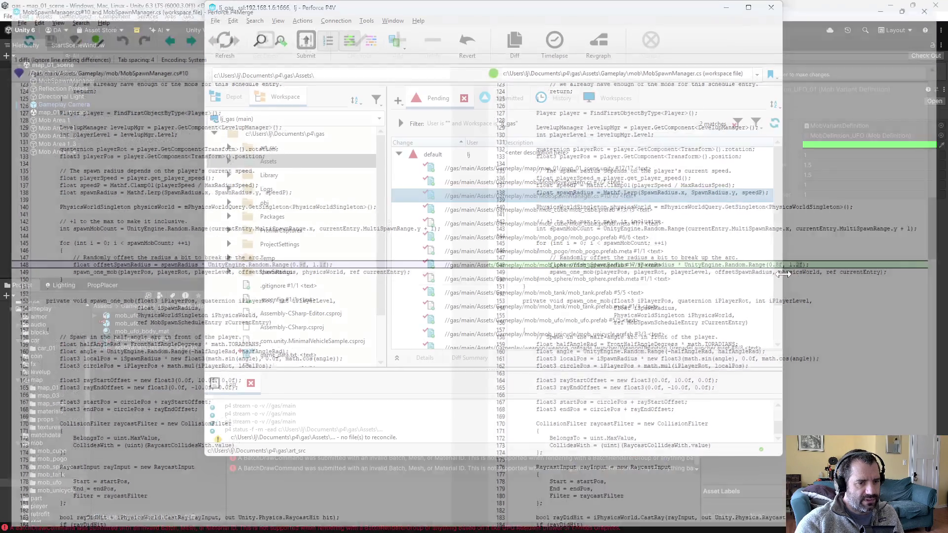
scroll(608, 332, "down", 2)
scroll(608, 333, "up", 3)
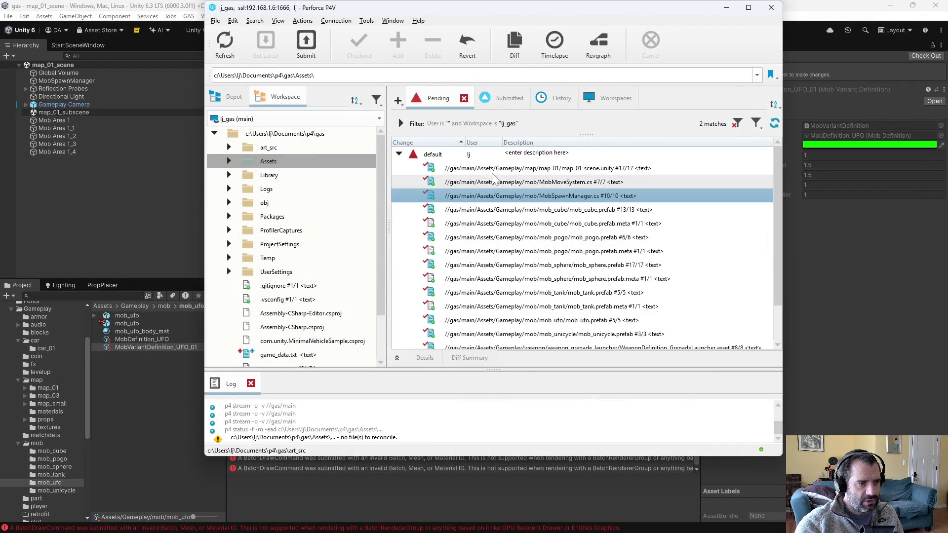
left_click(488, 154)
key("ctrl+s")
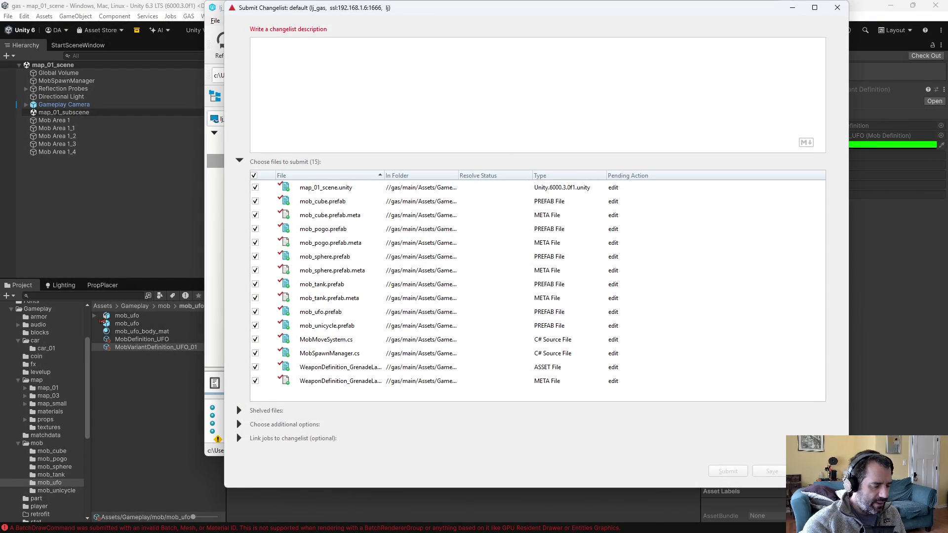
Step: Describe the changelist as 'disabled aggro-based movement for now' plus tuning tweaks, and submit
type("disabled a")
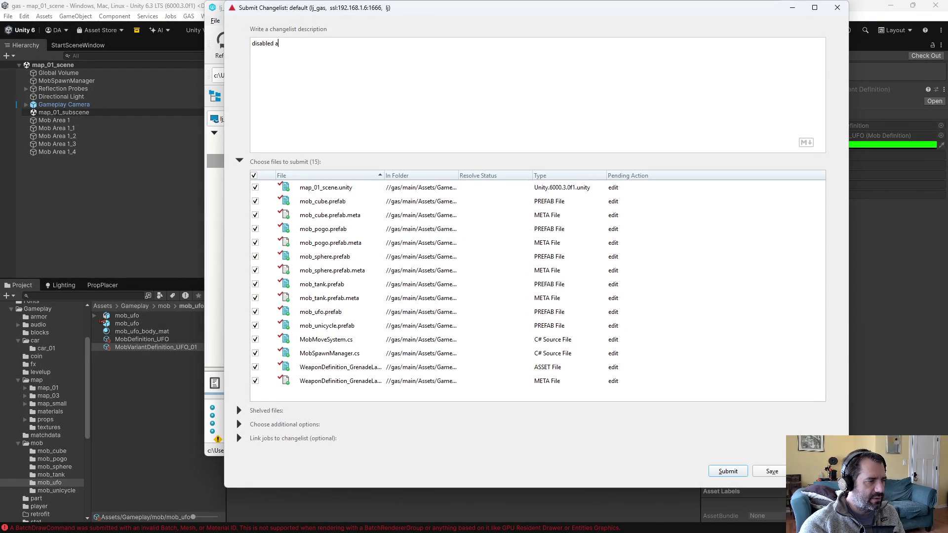
type("ggro system fo")
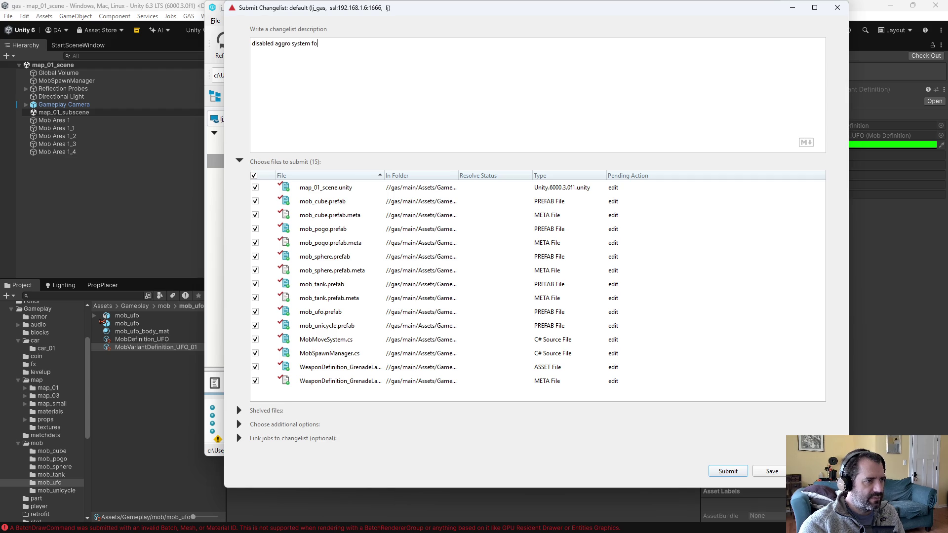
key("ctrl+BackSpace")
key("ctrl+BackSpace")
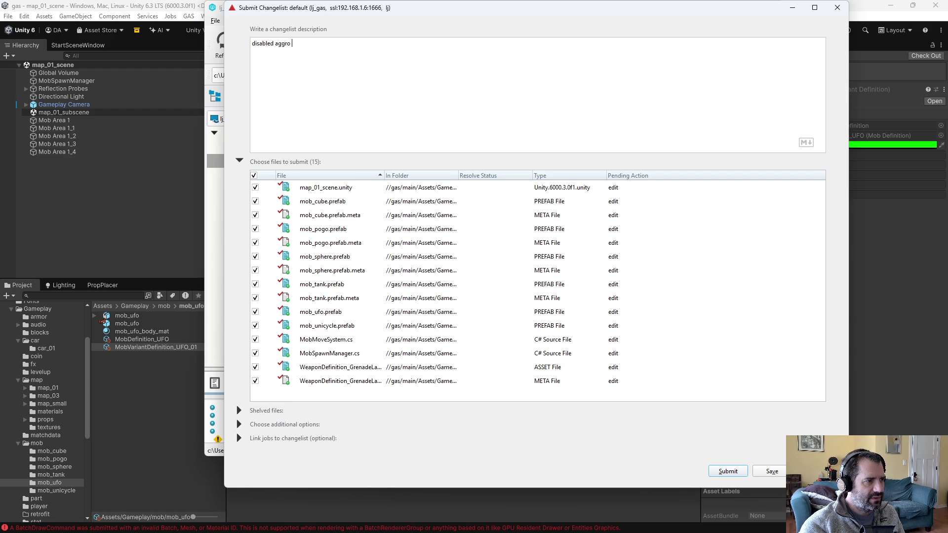
type("-based move")
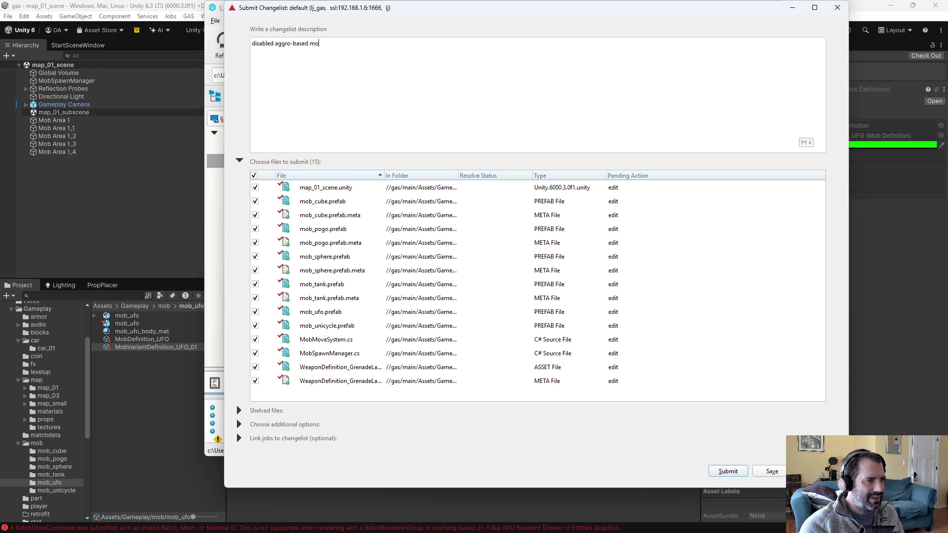
type("ment for now")
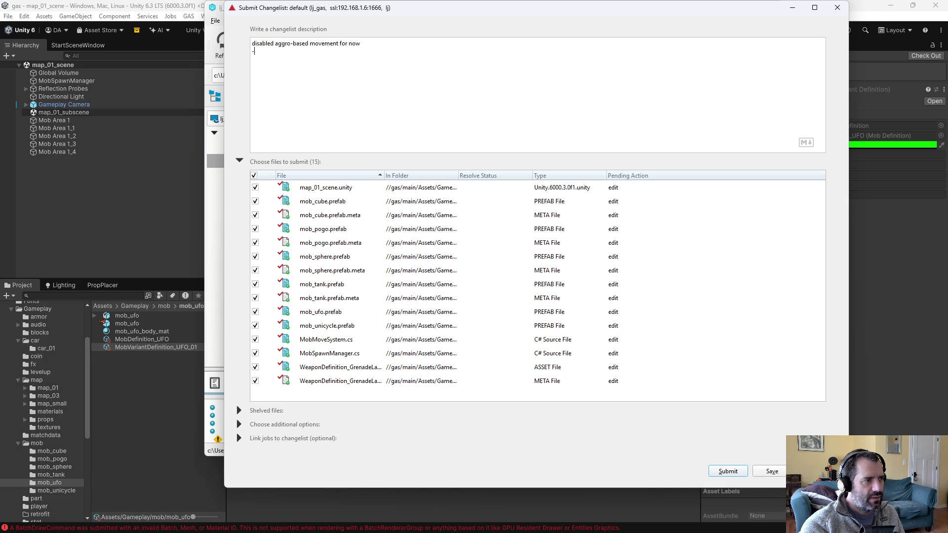
type("o some more tuning tweaks.")
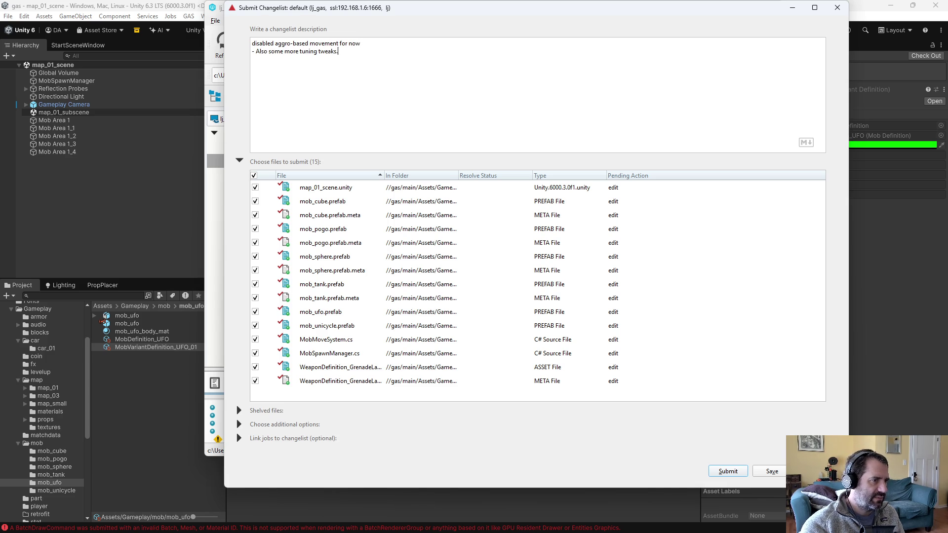
left_click(725, 473)
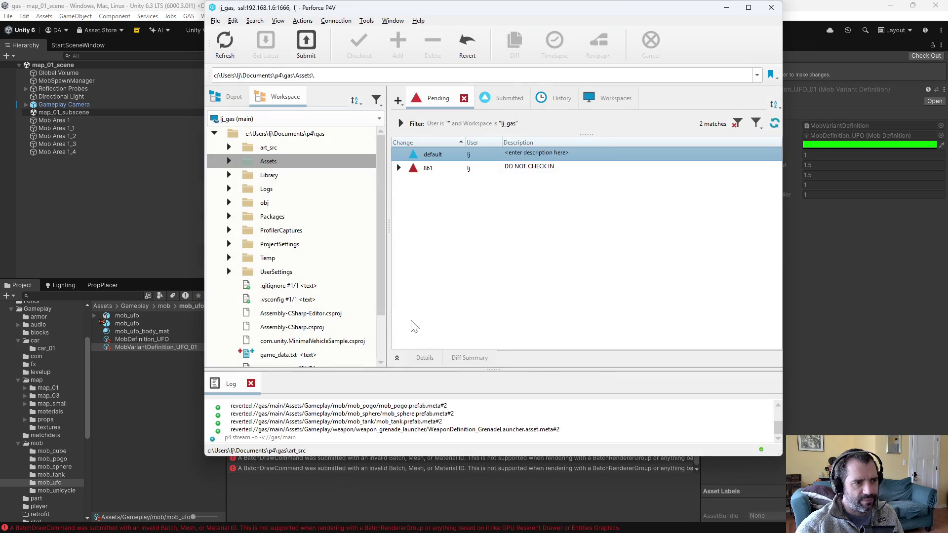
Step: Open the mob_sphere prefab in Unity for editing
left_click(144, 28)
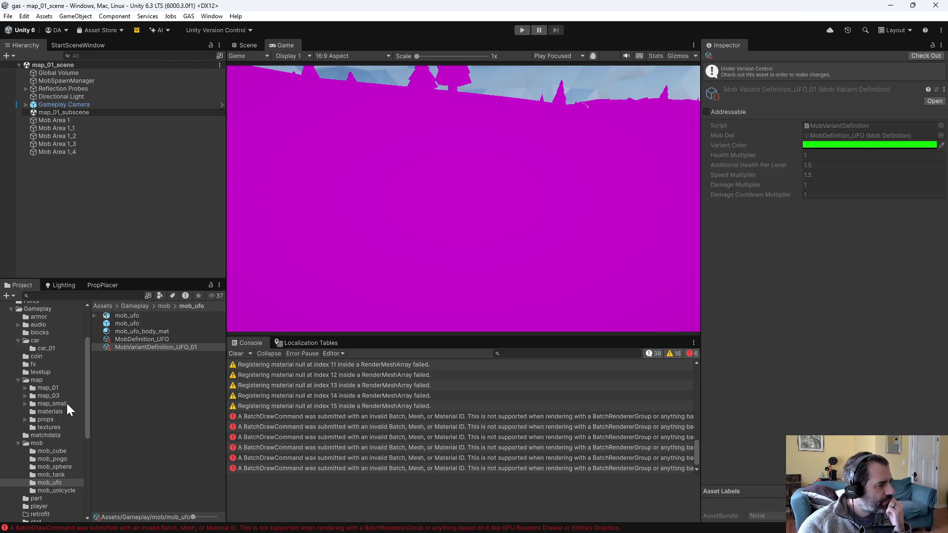
left_click(56, 467)
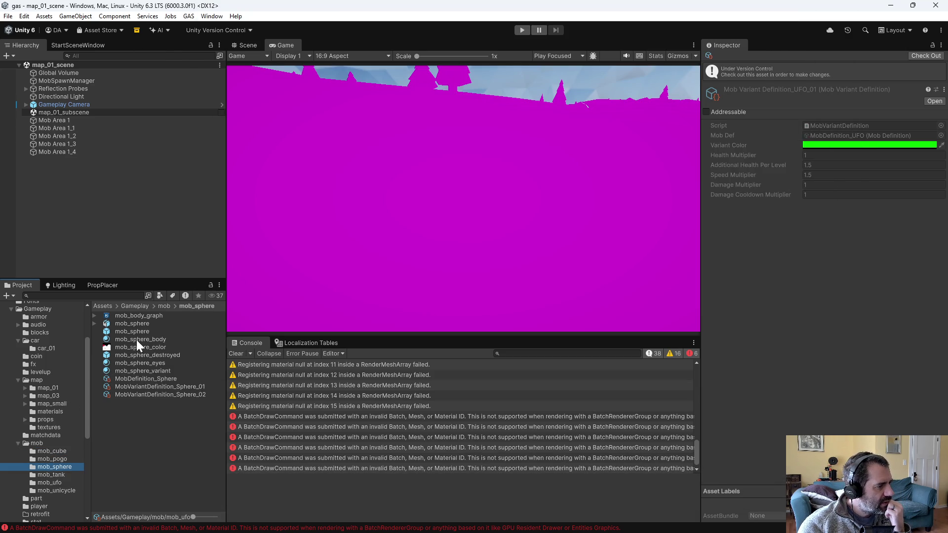
double_click(132, 331)
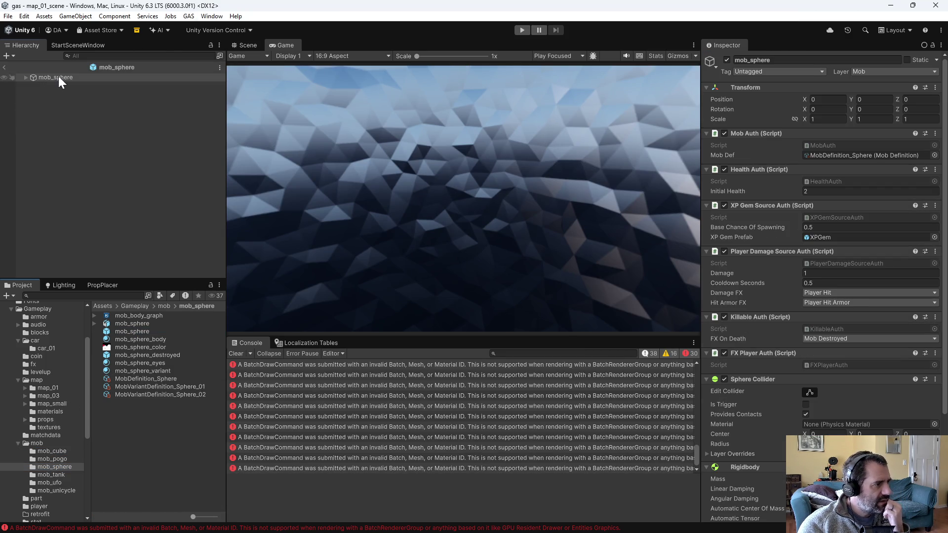
left_click(58, 77)
left_click(26, 78)
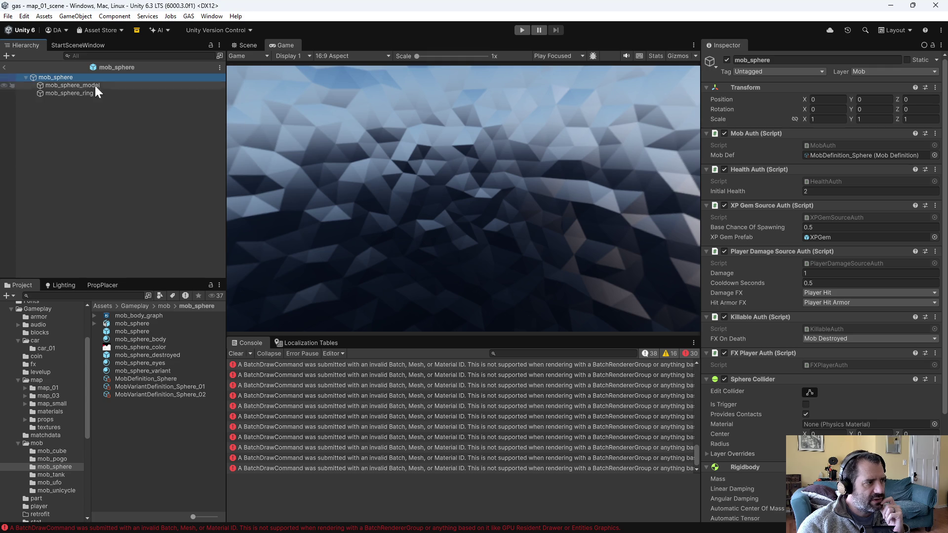
key("ctrl+1")
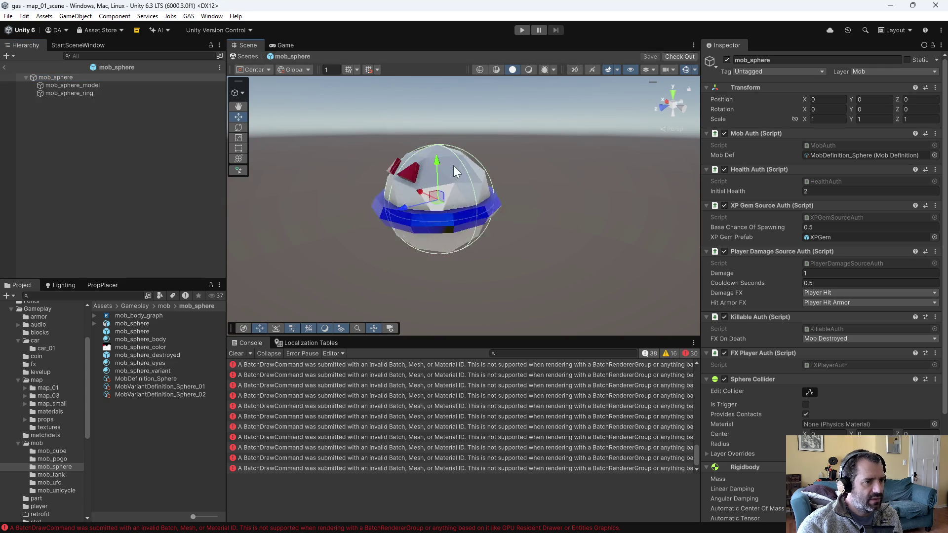
Step: Set mob_sphere's Transform Scale to 2, check out and save it, then start Play
left_click(74, 77)
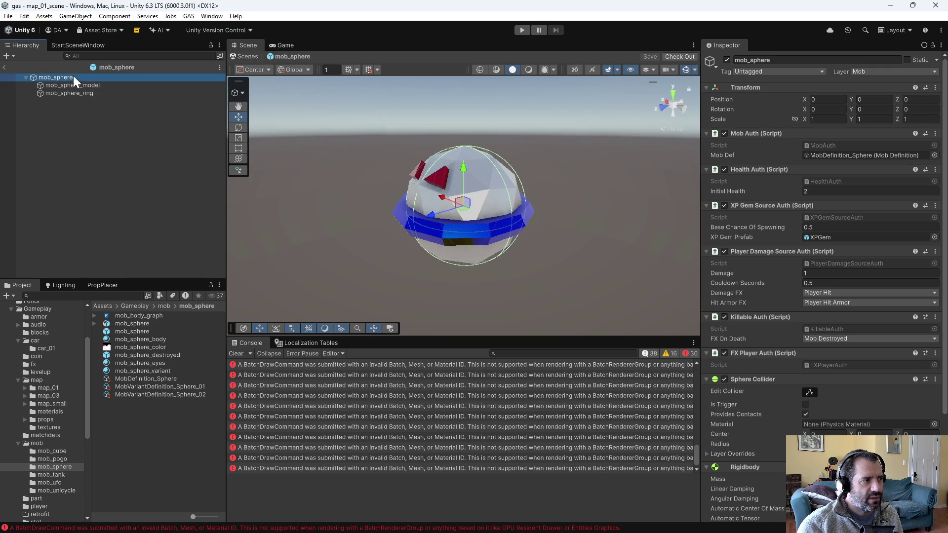
left_click(832, 118)
left_click(797, 118)
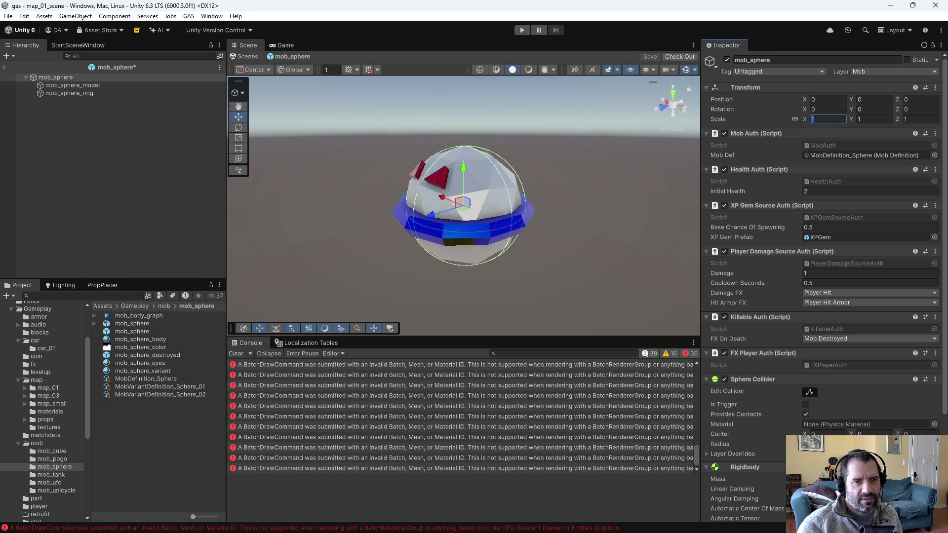
type("2")
key("ctrl+s")
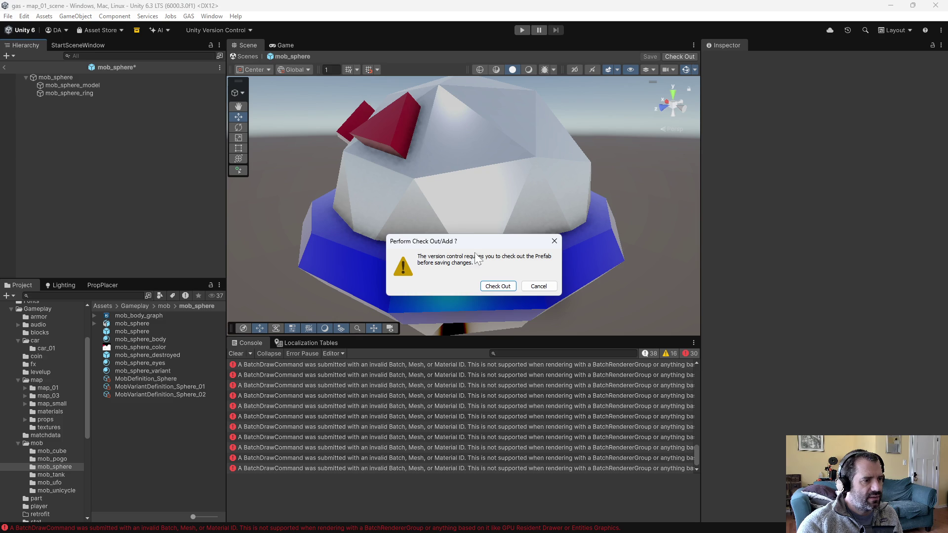
left_click(494, 284)
left_click(522, 31)
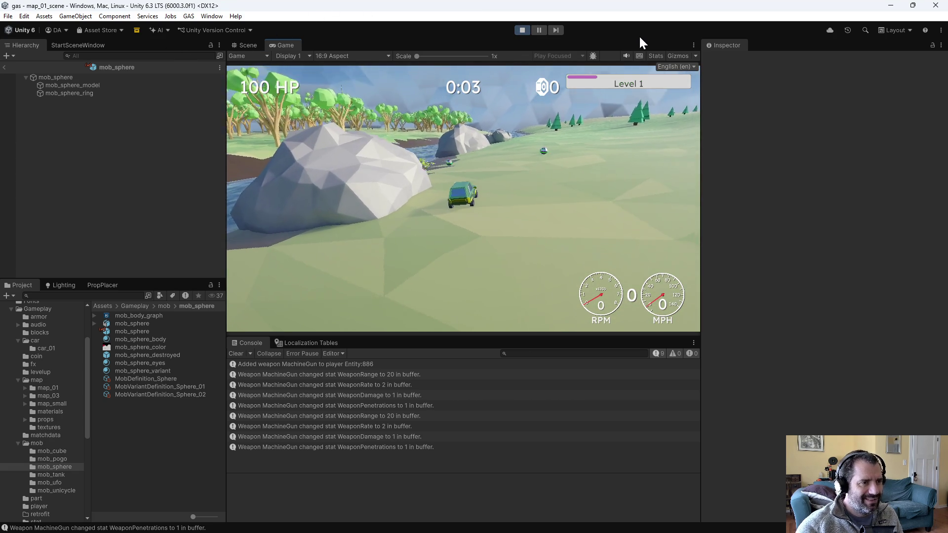
Step: Set mob_sphere's scale to 5 and play-test the scene again
left_click(525, 29)
left_click(113, 78)
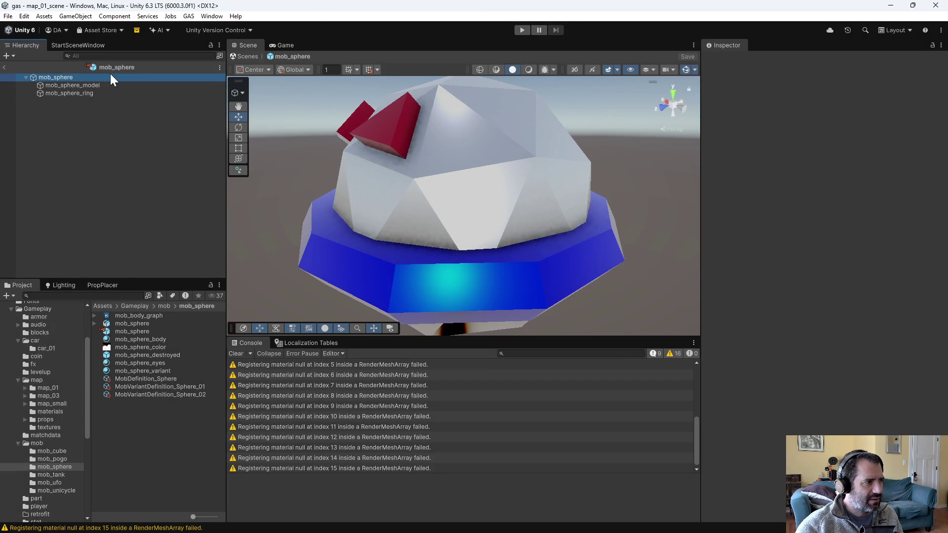
left_click(827, 119)
type("5")
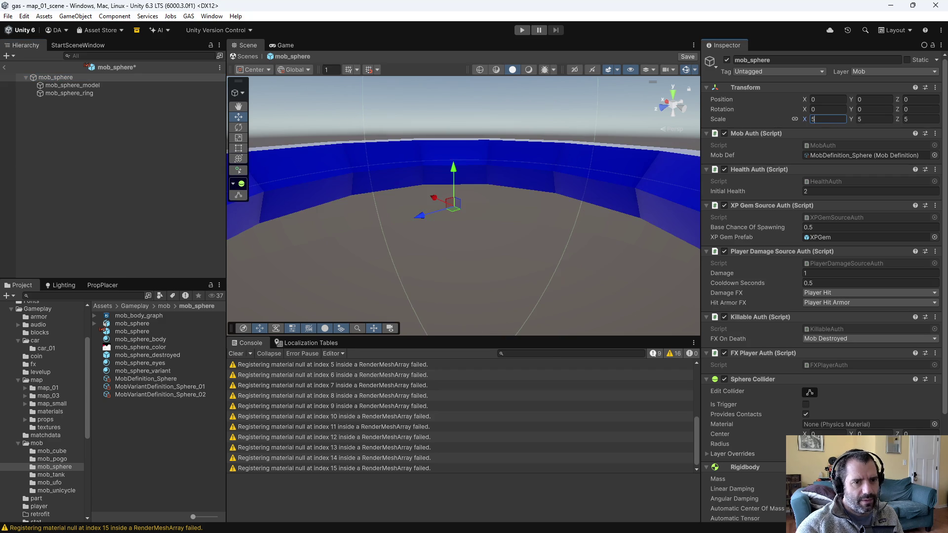
left_click(519, 30)
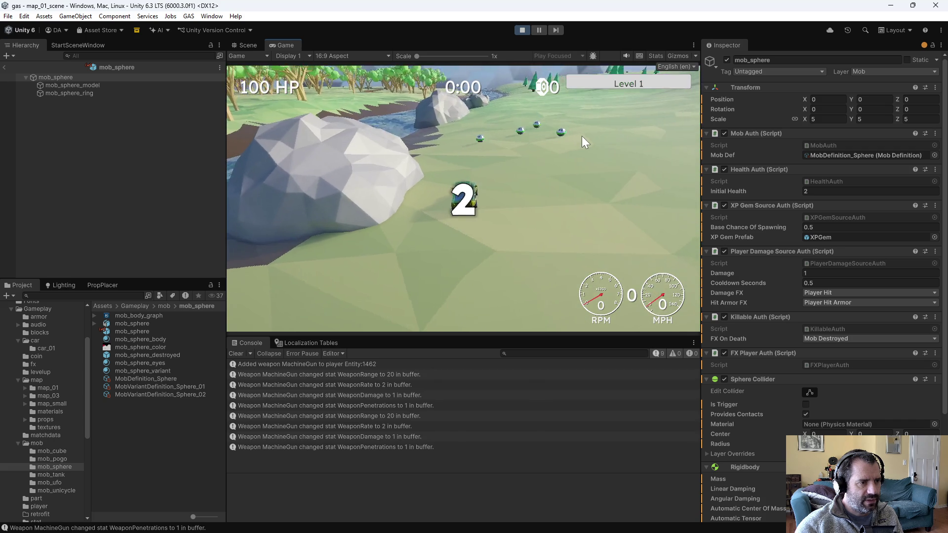
left_click(522, 30)
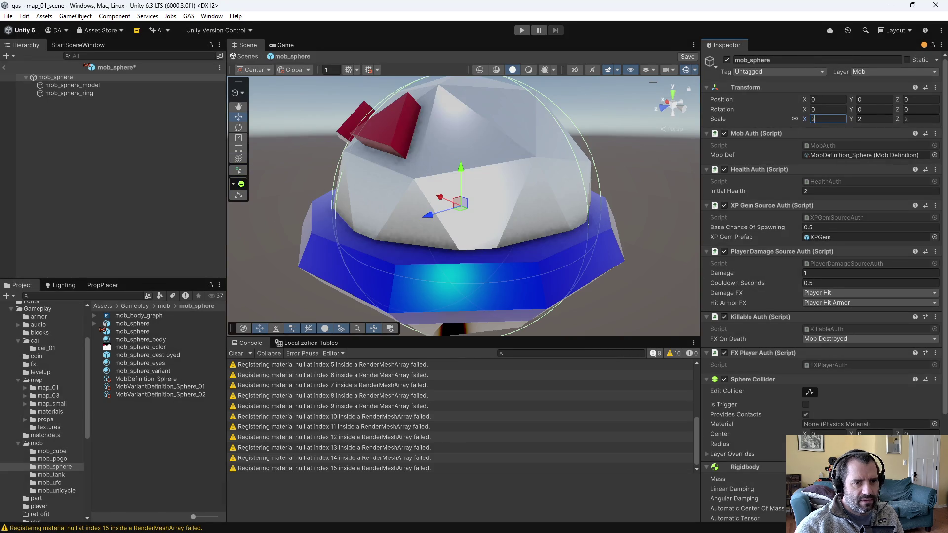
Step: Return mob_sphere's scale to 1 and save the prefab
left_click(90, 77)
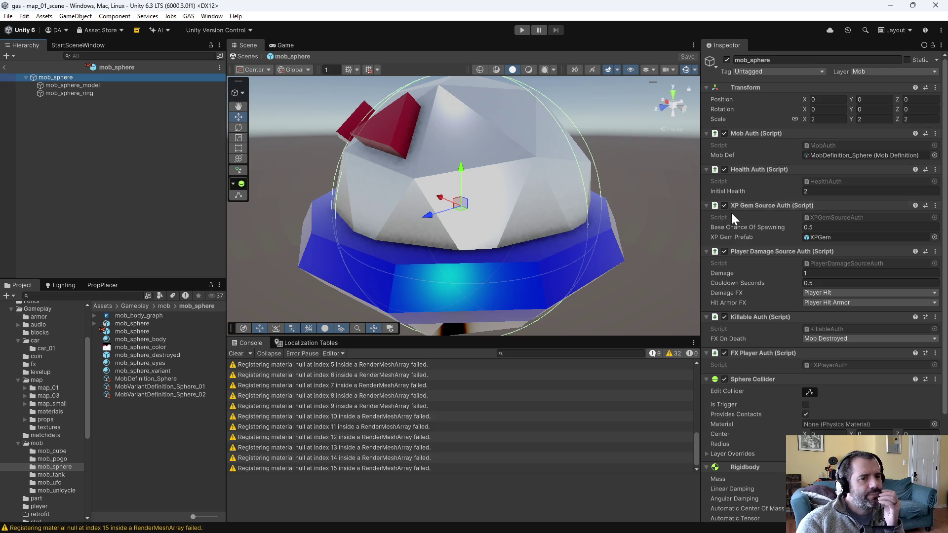
left_click(195, 387)
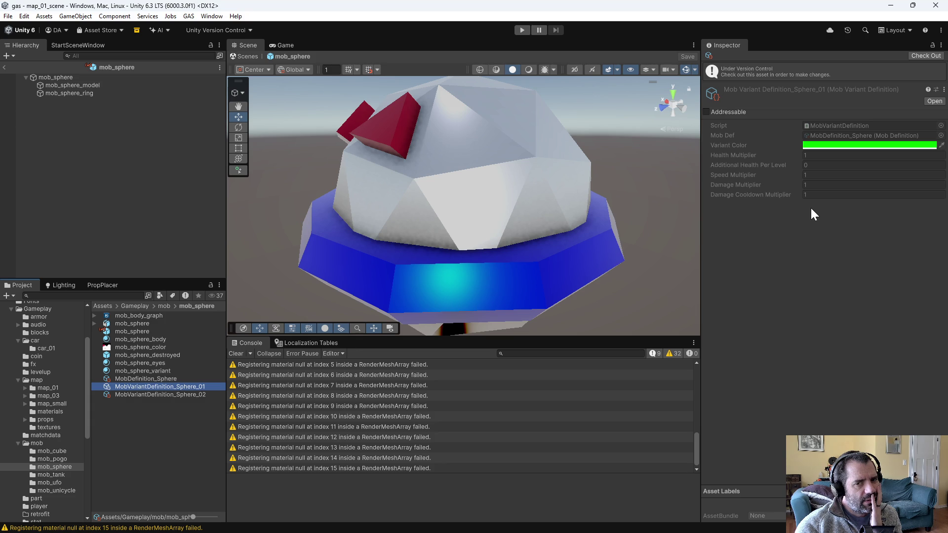
left_click(56, 77)
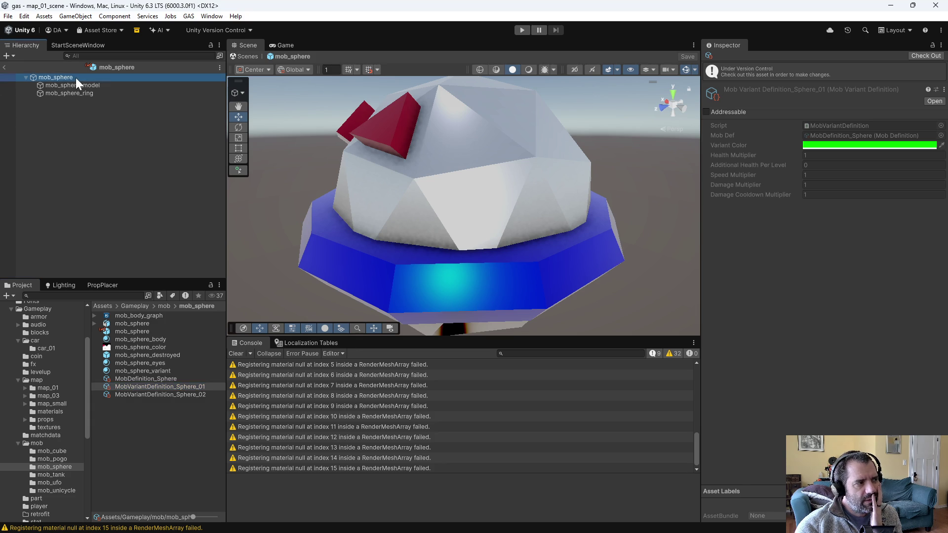
left_click(830, 119)
type("1")
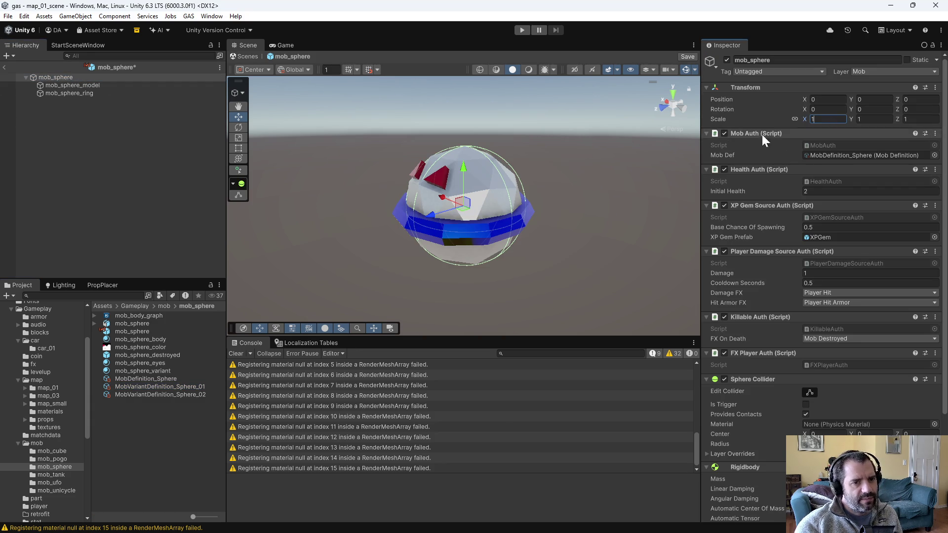
left_click(112, 153)
key("ctrl+a")
left_click(109, 146)
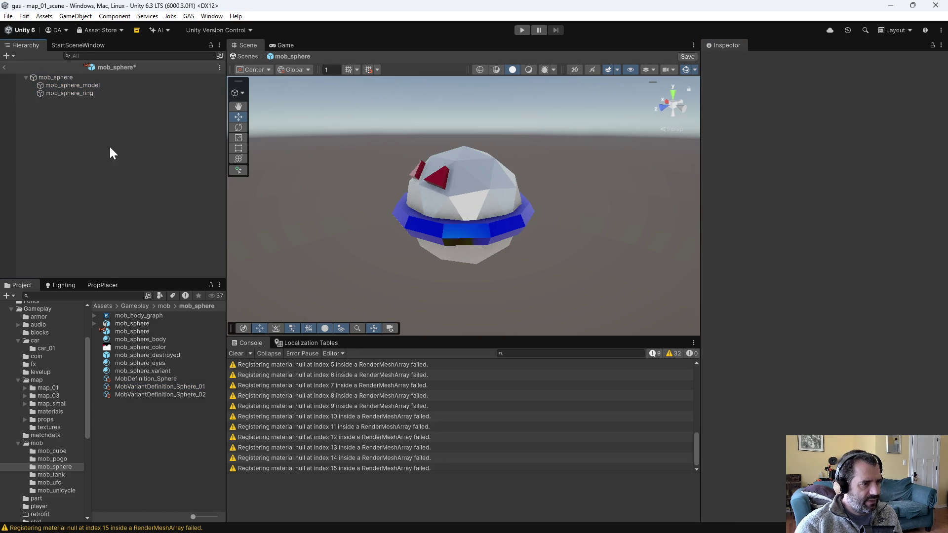
key("ctrl+s")
Step: Inspect the Sphere_01 and Sphere_02 variant definitions
left_click(195, 395)
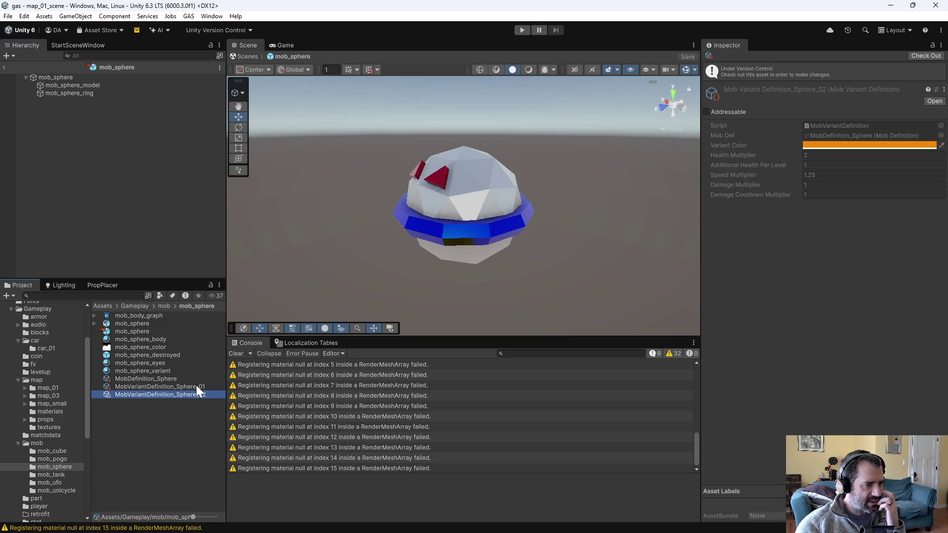
left_click(197, 385)
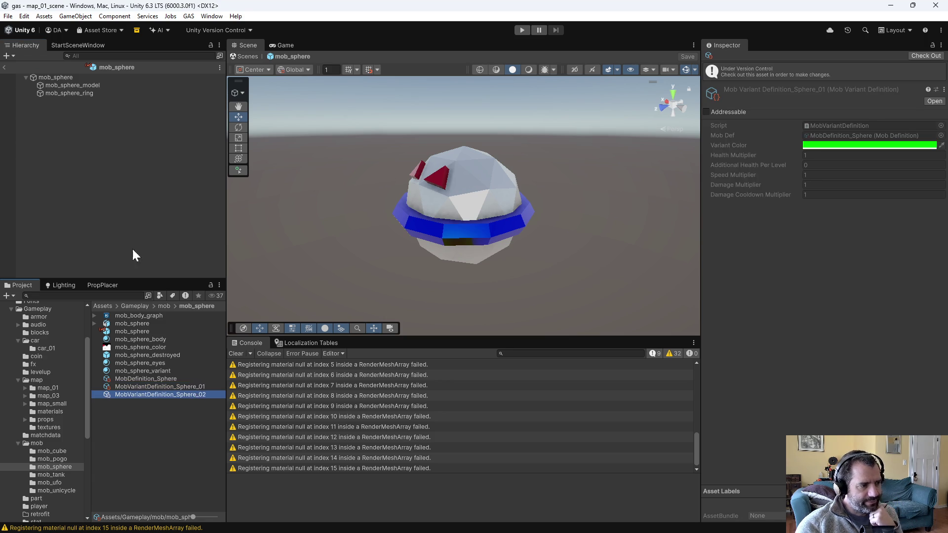
left_click(123, 215)
Step: Open MobVariantDefinition.cs in Emacs using the file finder
key("alt+Tab")
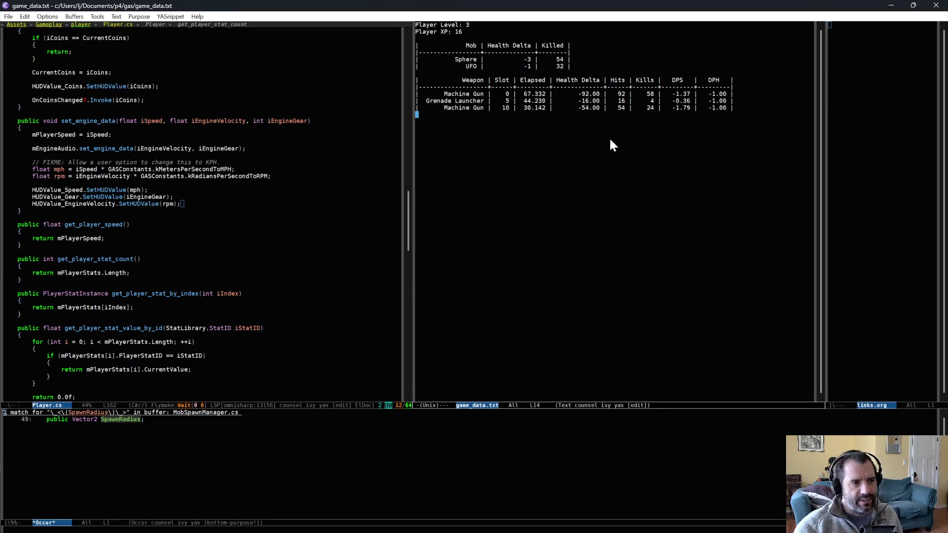
key("ctrl+x")
key("ctrl+f")
type("mobvar")
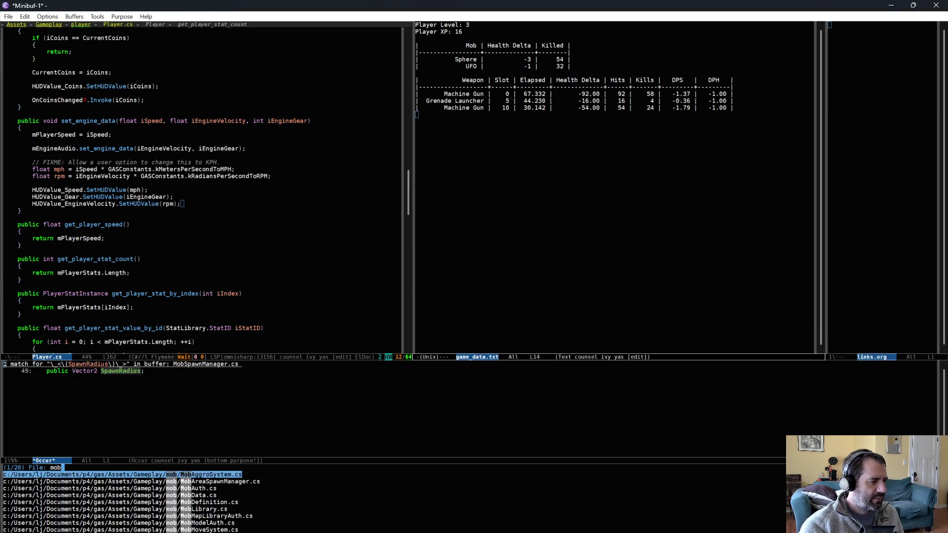
key("Return")
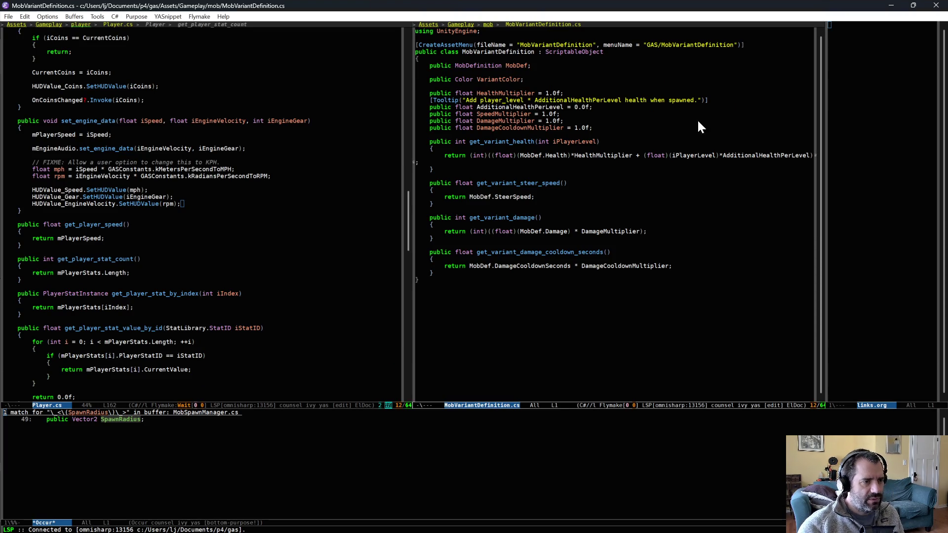
Step: Add 'public float ScaleMultiplier = 1.0f;' after the multiplier fields and save
left_click(691, 129)
key("Return")
key("Return")
type("publi")
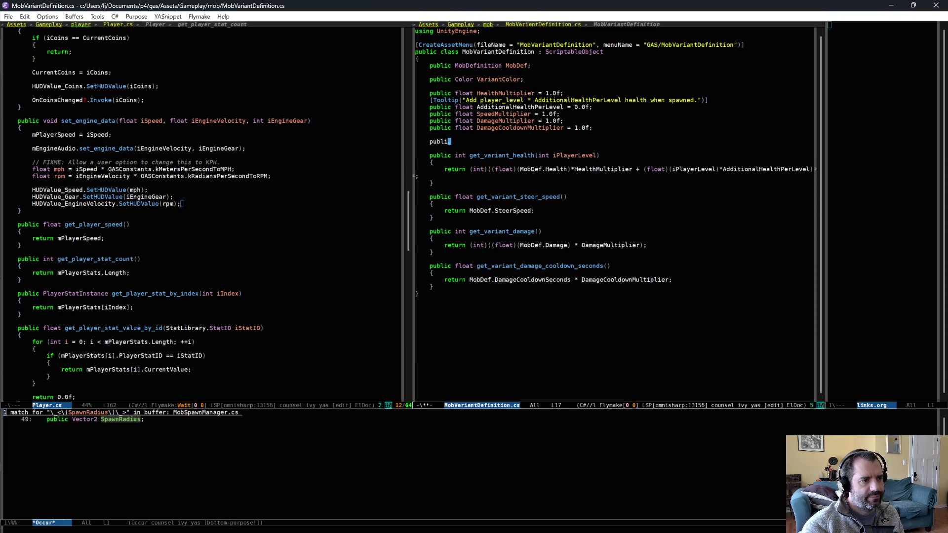
type("c float ")
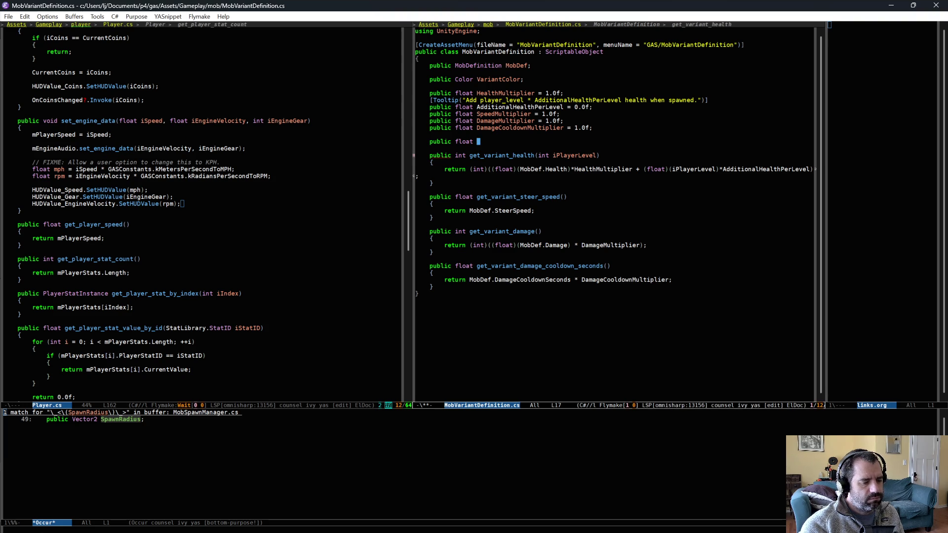
type("ScaleMultip")
type("lier = 1.0f;")
key("ctrl+x")
key("ctrl+s")
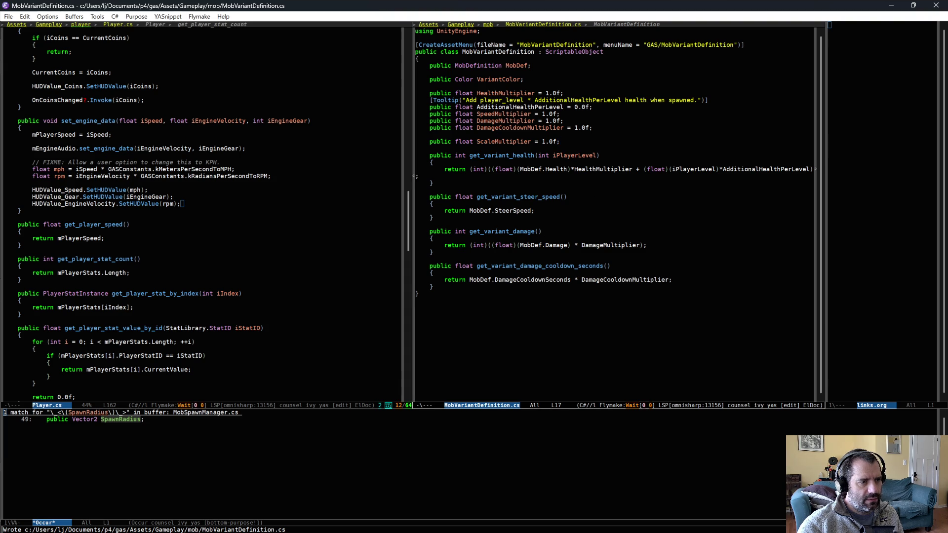
Step: Search the project for get_variant_health and open the MobSpawnManager.cs match
left_click(503, 155)
key("ctrl+c")
key("s")
key("d")
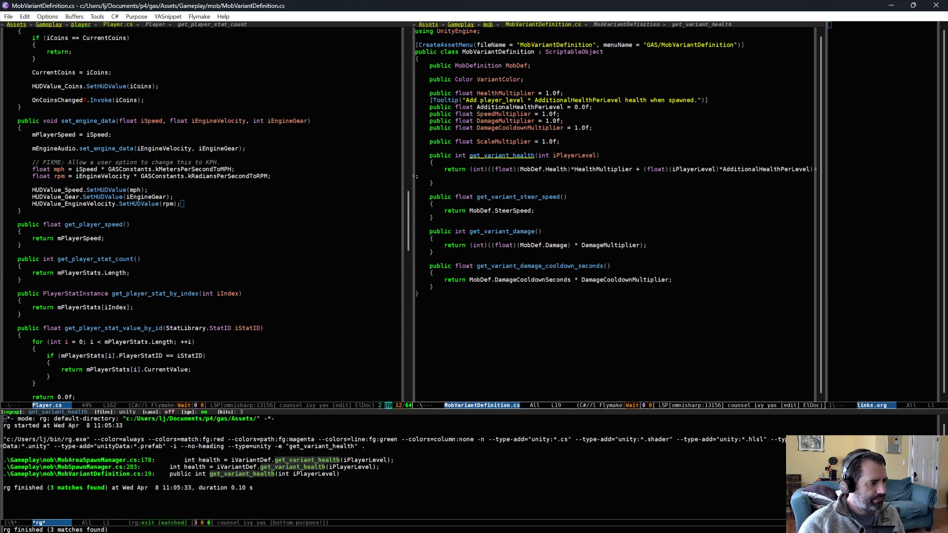
left_click(74, 466)
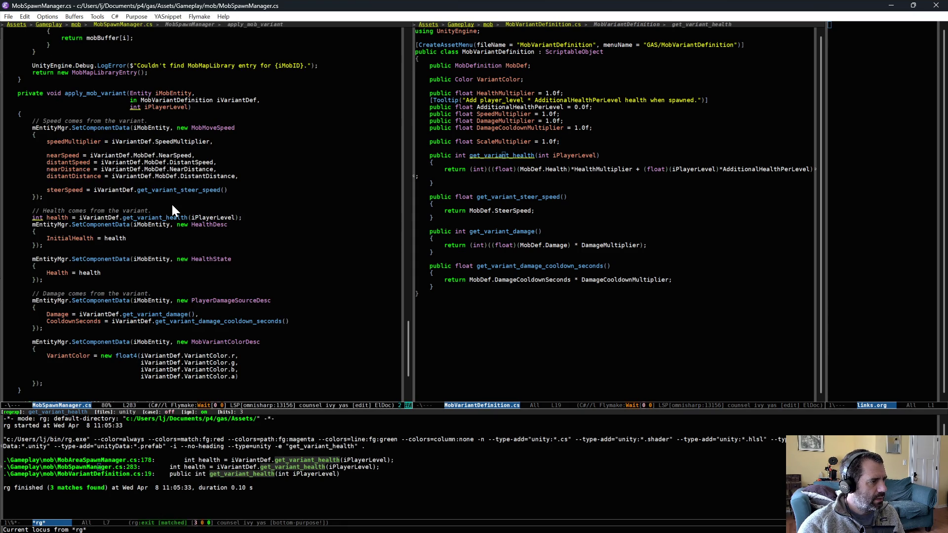
Step: Locate the LocalTransform.FromPosition(birthPos) call where apply_mob_variant is used
scroll(198, 198, "up", 1)
left_click(92, 127)
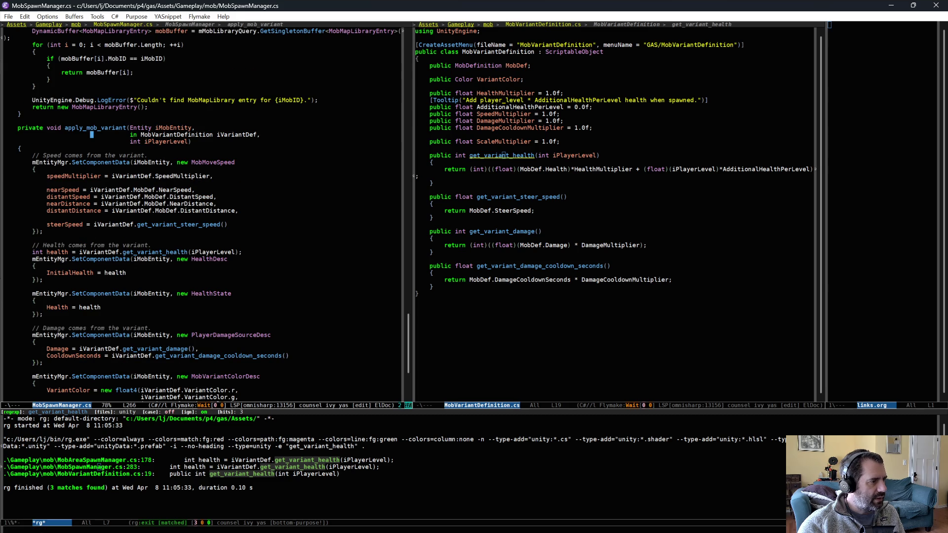
key("alt+question")
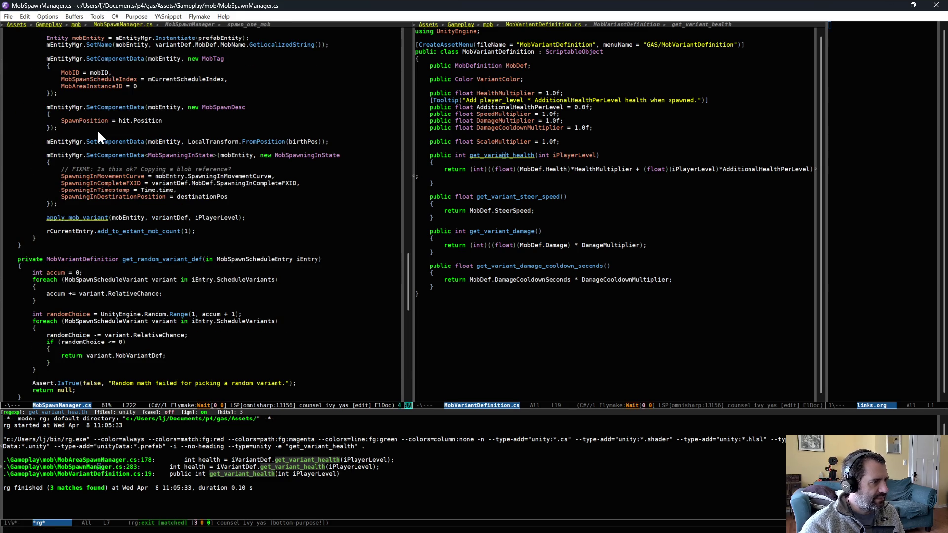
scroll(227, 155, "up", 1)
scroll(227, 163, "up", 2)
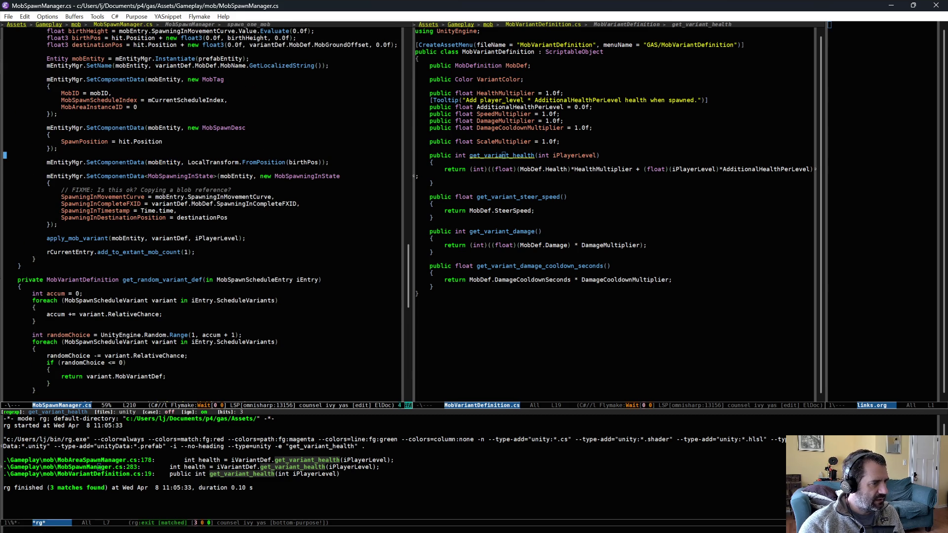
left_click(266, 162)
scroll(334, 141, "up", 2)
scroll(277, 204, "up", 4)
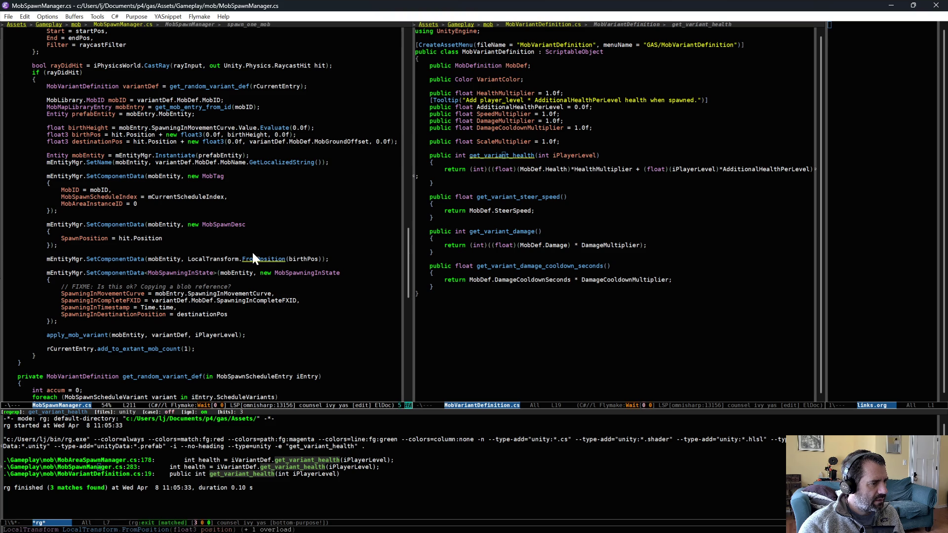
Step: Replace FromPosition with LocalTransform.FromPositionRotationScale
key("alt+b")
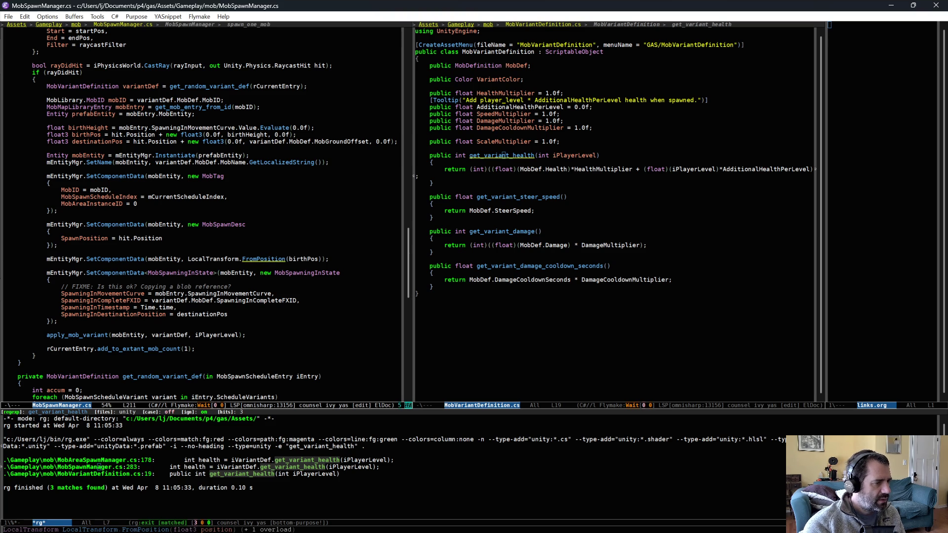
key("Escape")
key("Tab")
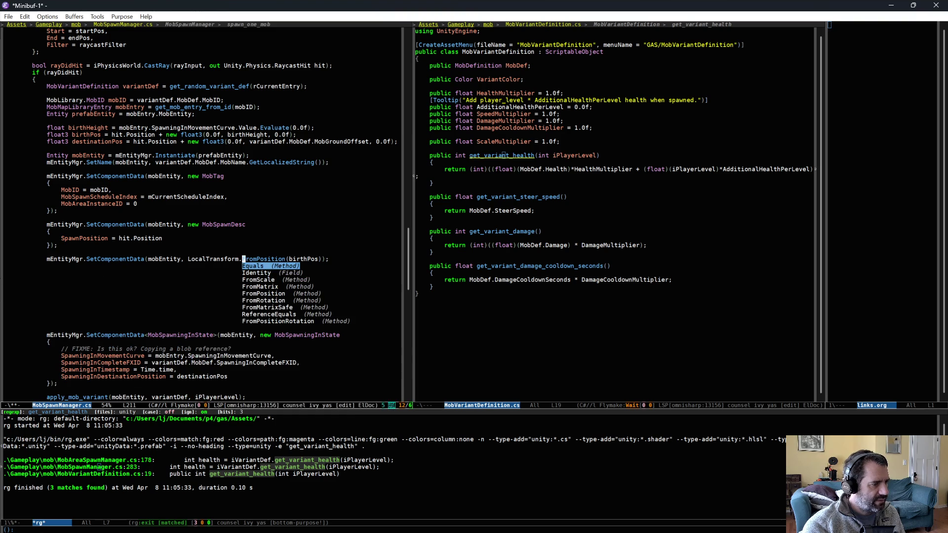
type("sca")
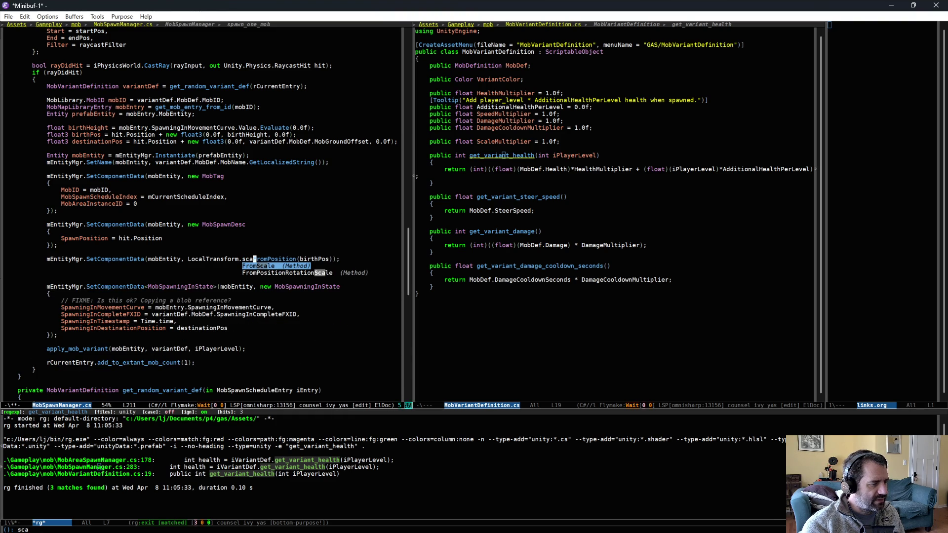
key("Down")
key("Return")
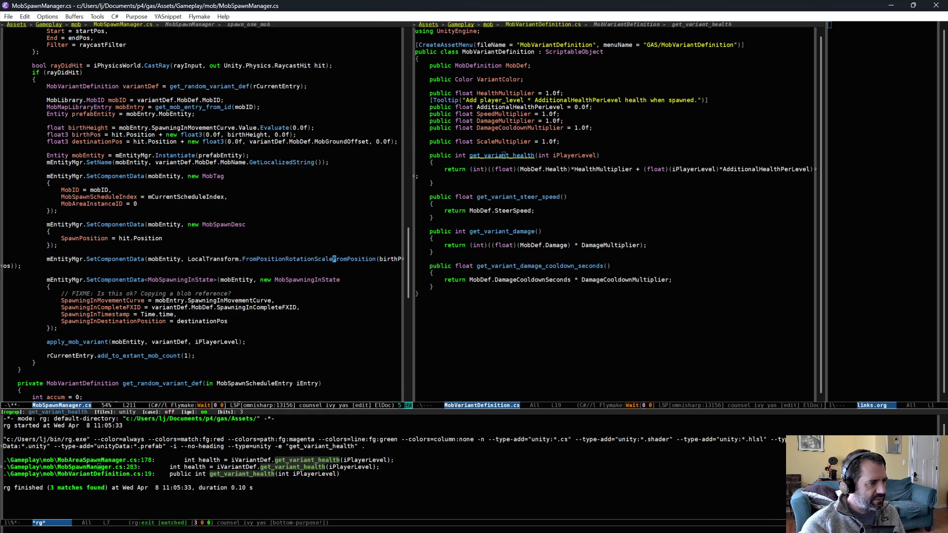
key("alt+d")
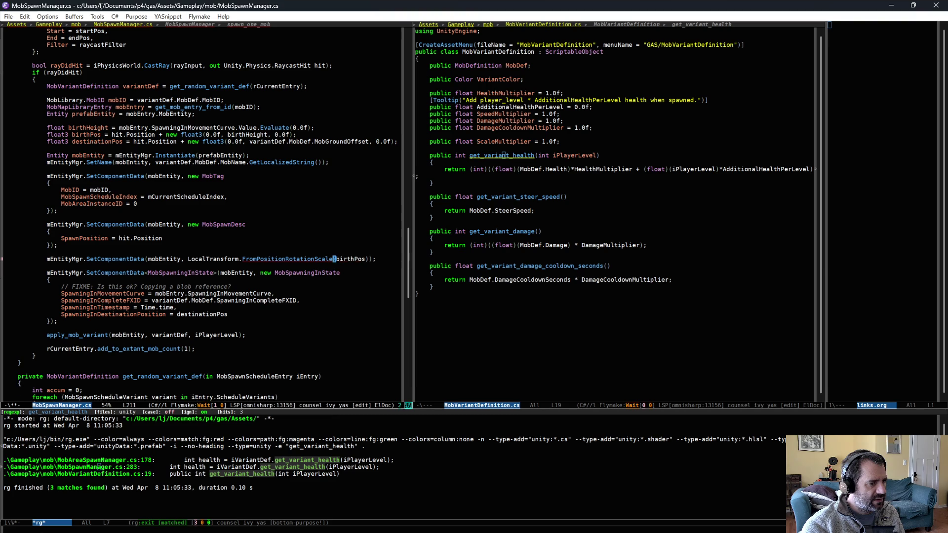
key("alt+f")
Step: Pass quaternion.identity and variantDef.ScaleMultiplier as arguments and save MobSpawnManager.cs
type(", quaternion.")
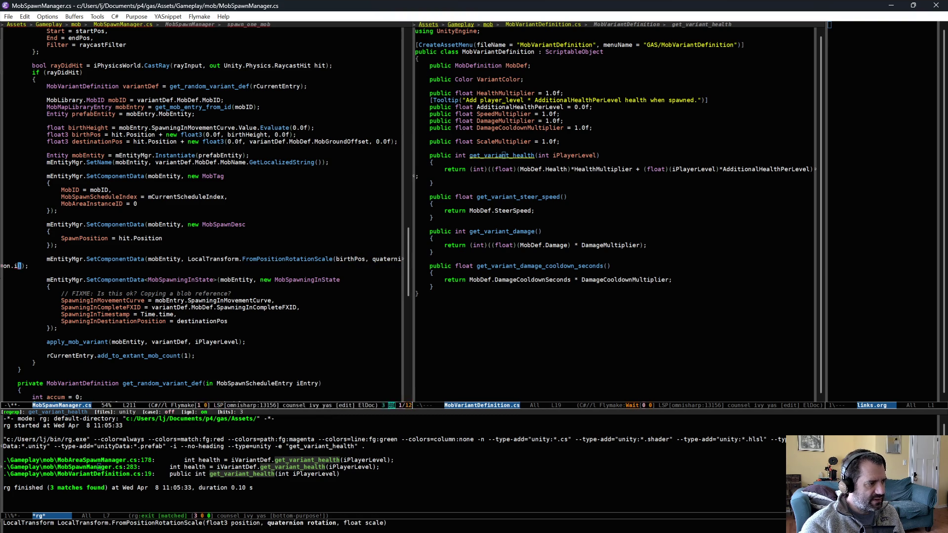
type("i")
key("ctrl+alt+i")
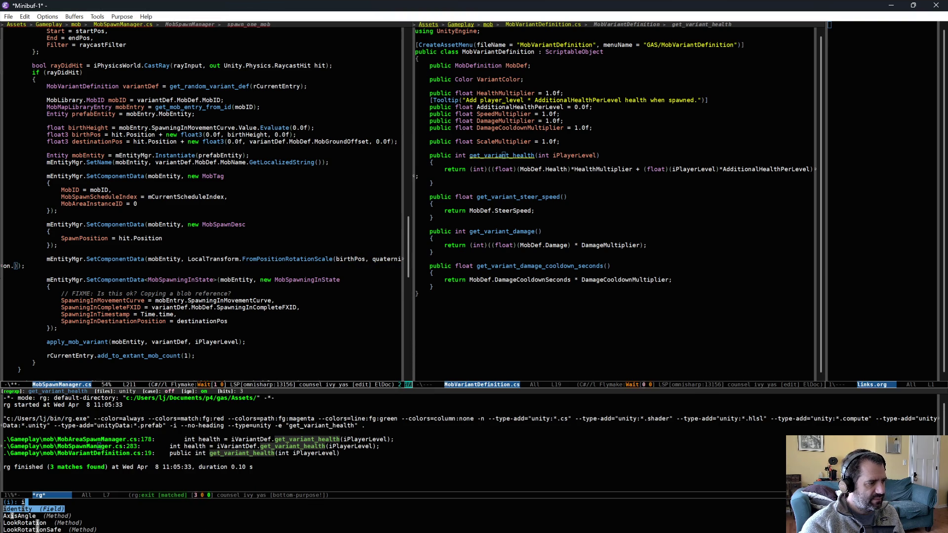
key("Return")
type(",")
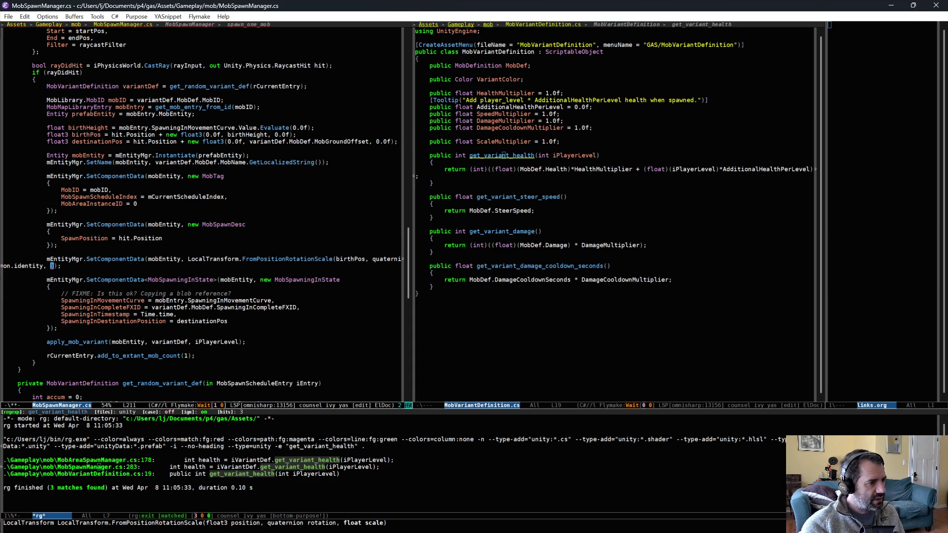
type(".S")
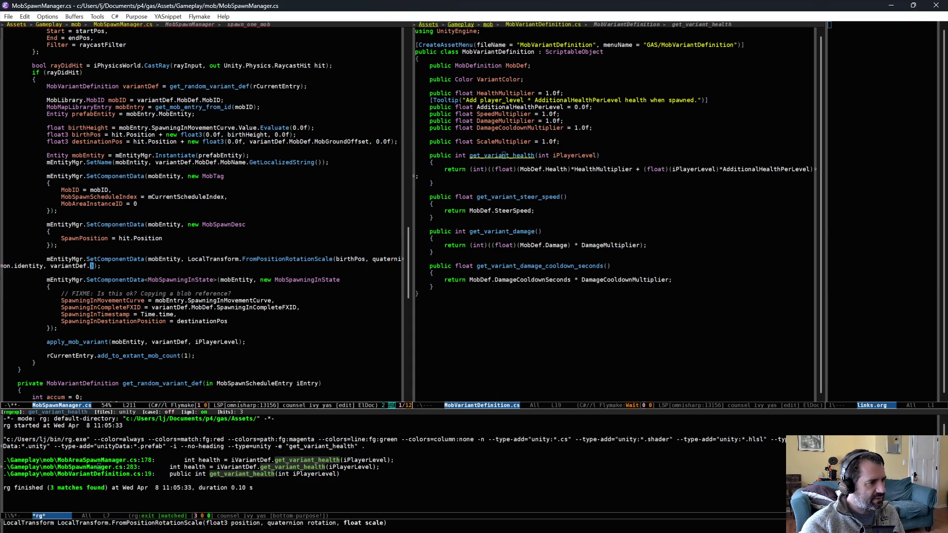
type("eM")
key("Tab")
key("End")
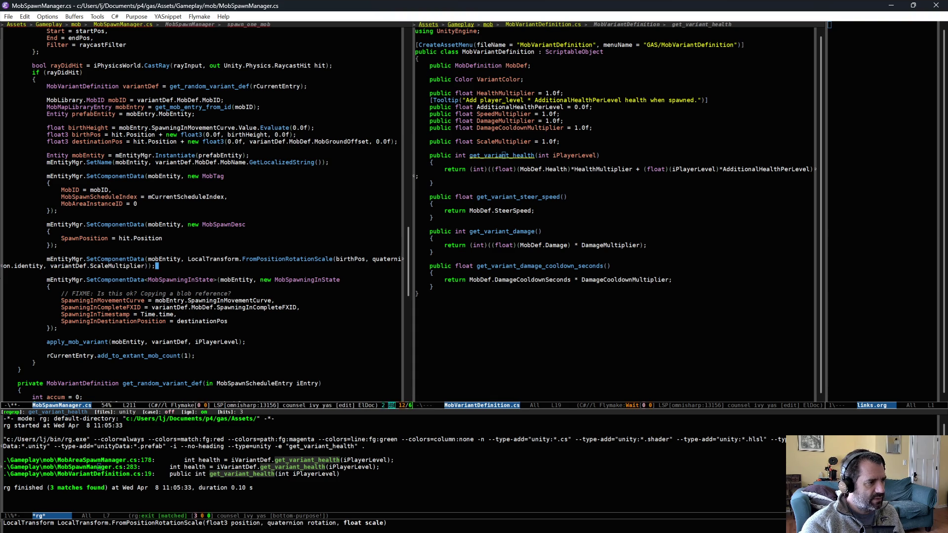
key("ctrl+x")
key("ctrl+s")
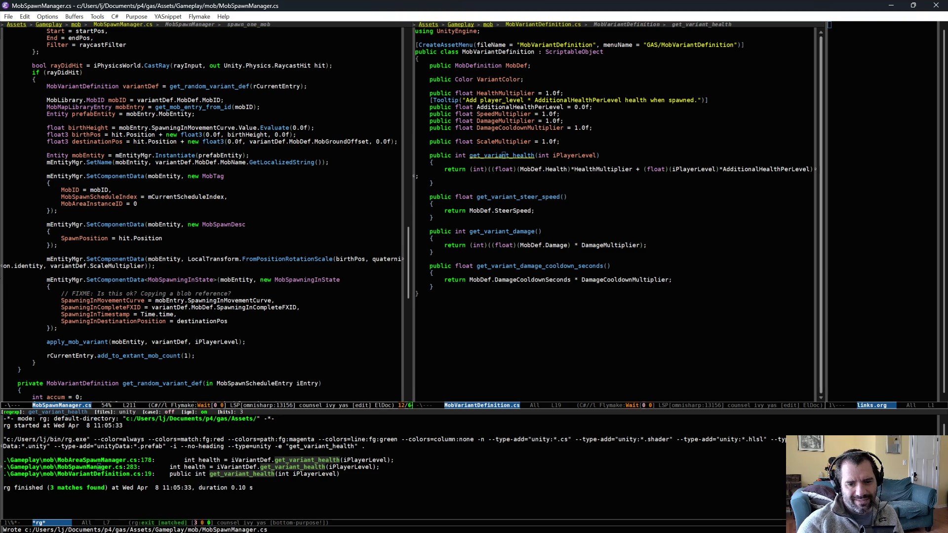
key("alt+Tab")
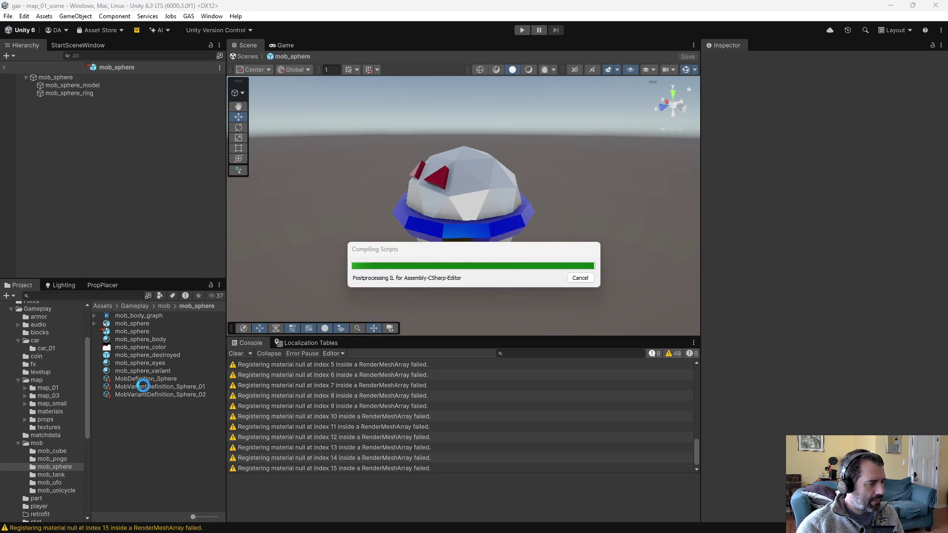
Step: Check out MobVariantDefinition_Sphere_01 and MobVariantDefinition_Sphere_02 for editing
left_click(167, 387)
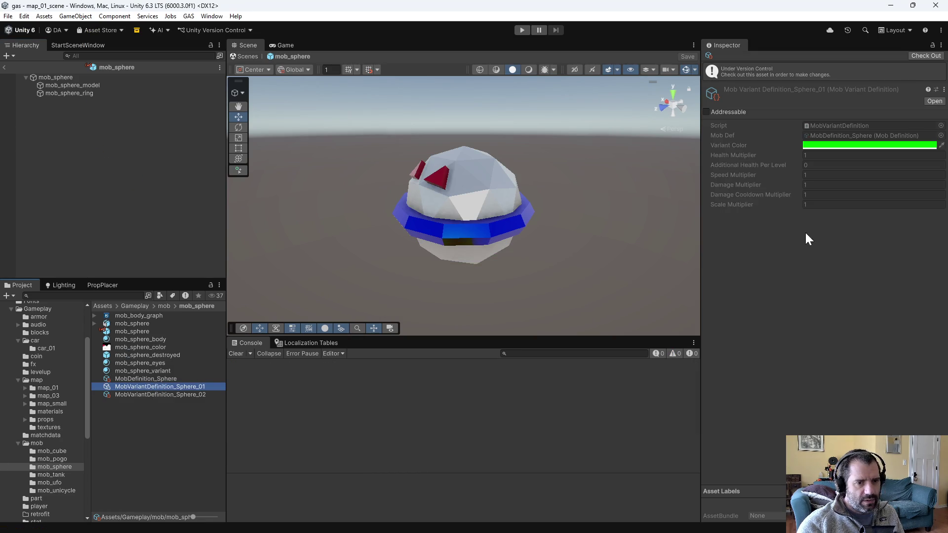
left_click(926, 56)
type("2")
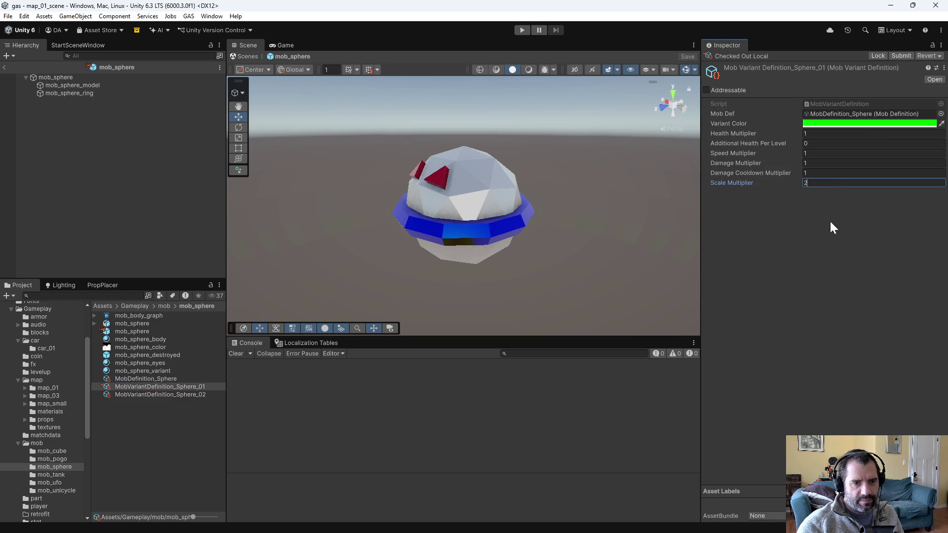
left_click(170, 395)
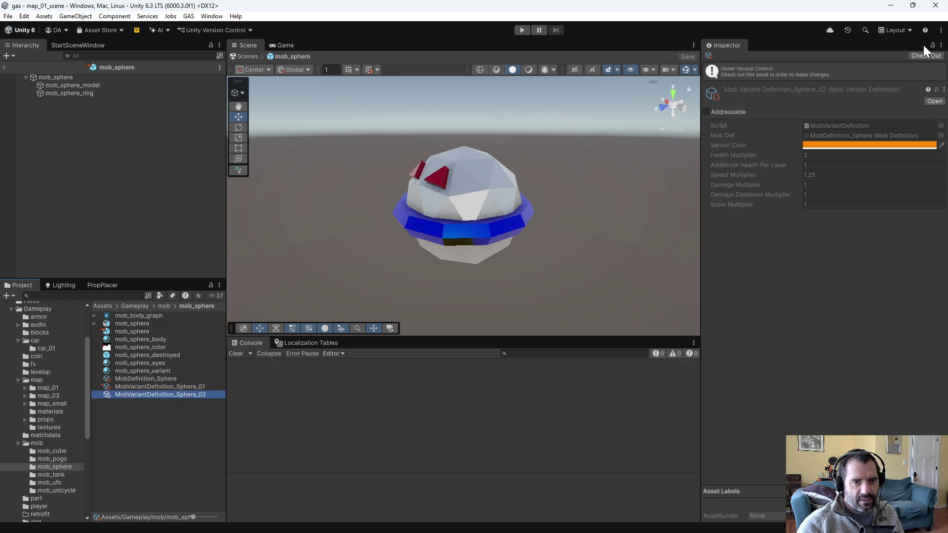
left_click(924, 54)
Step: Set Sphere_02's Scale Multiplier to 3 and play-test map_01 by driving around
left_click(836, 184)
type("3")
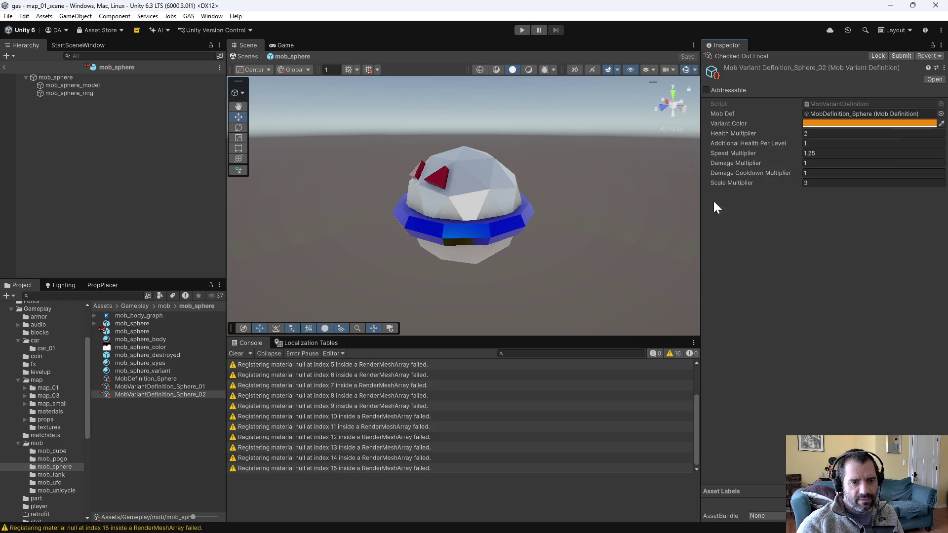
left_click(521, 30)
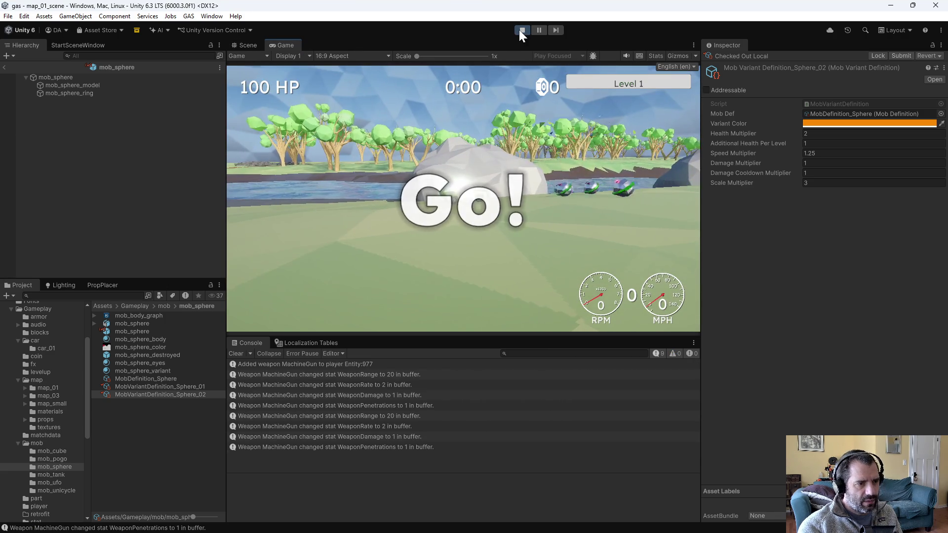
key("s")
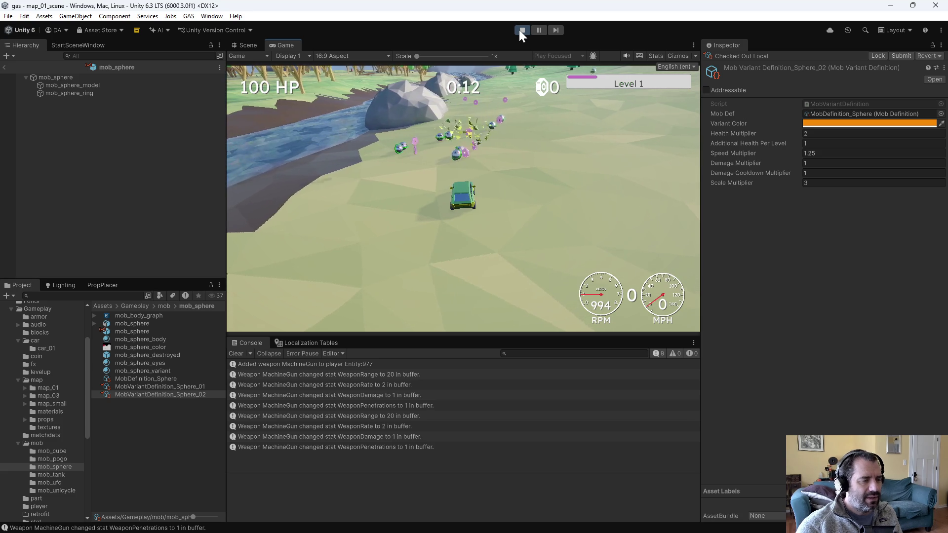
Step: Play-test Sphere_01 at Scale Multiplier 5, then begin entering a new value
left_click(522, 30)
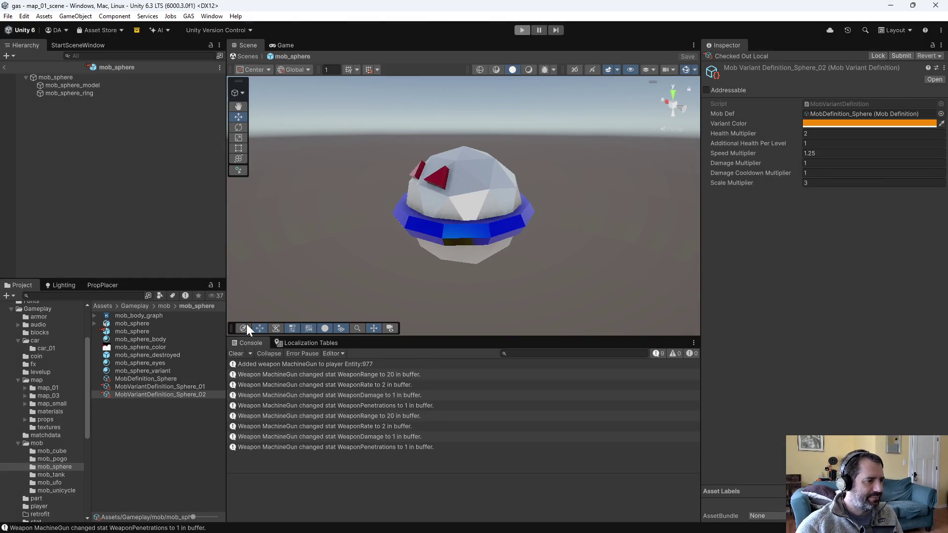
left_click(200, 386)
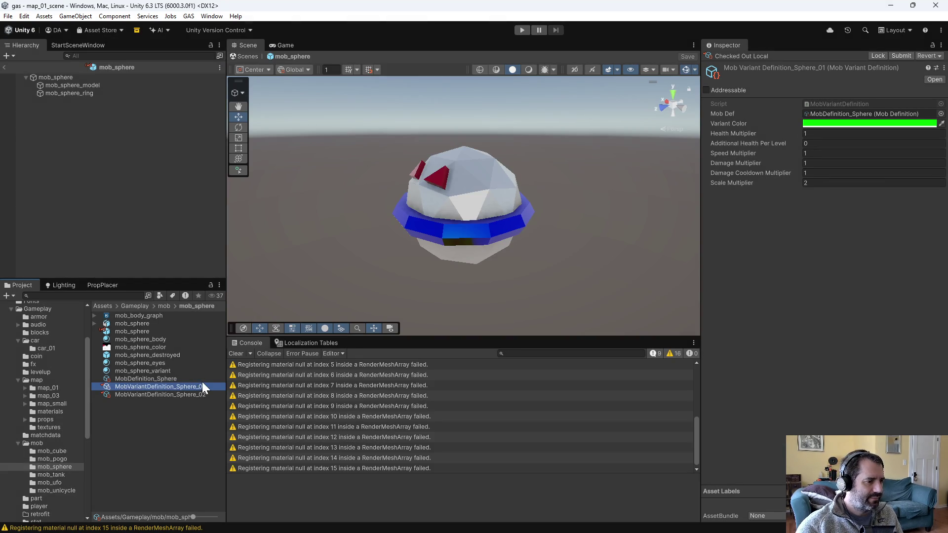
left_click(843, 185)
type("5")
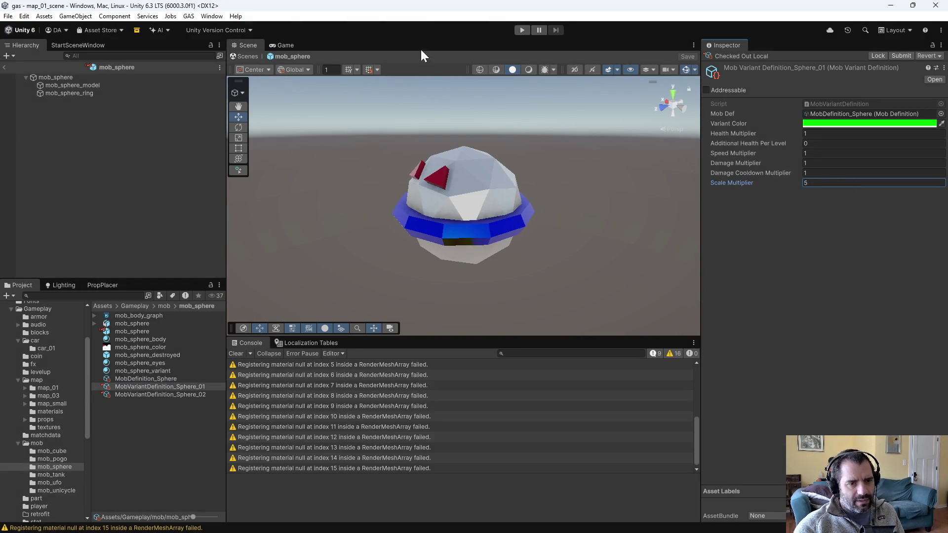
left_click(522, 31)
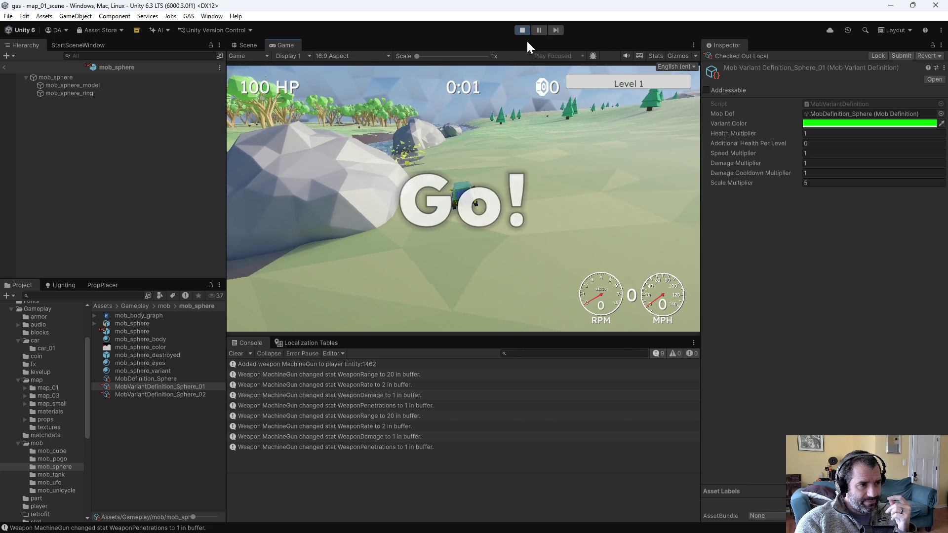
left_click(522, 30)
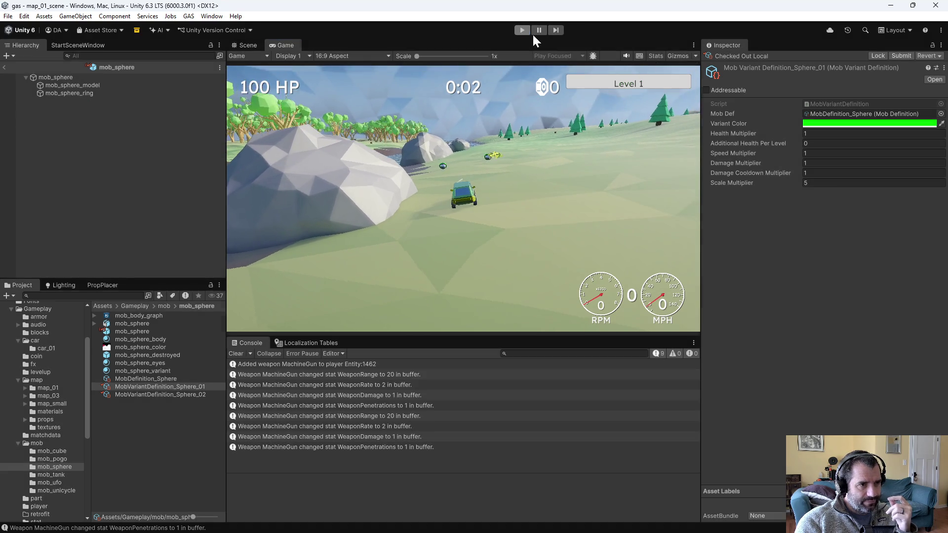
left_click(826, 183)
type("122")
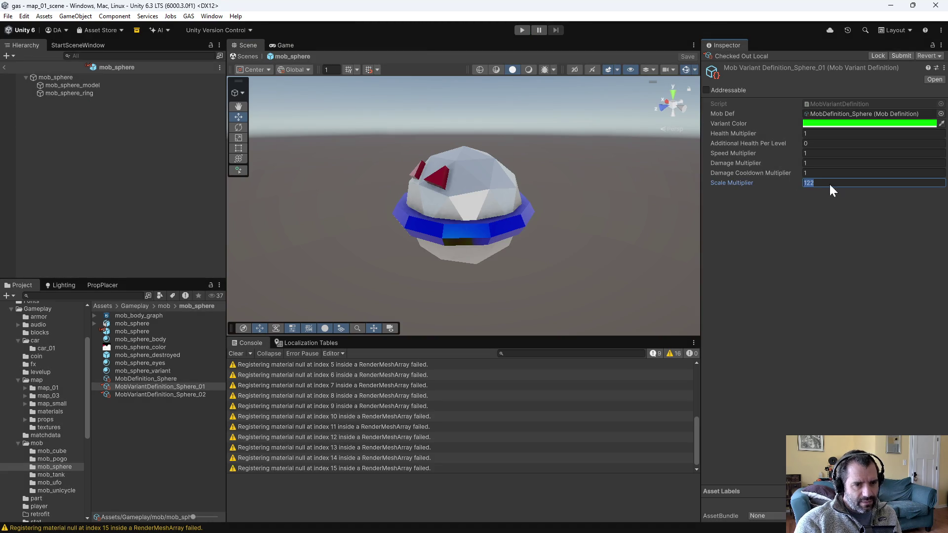
Step: Set the Sphere_01 variant's Scale Multiplier to 2 and check where Sphere_01 is referenced
key("ctrl+a")
type("2")
key("Return")
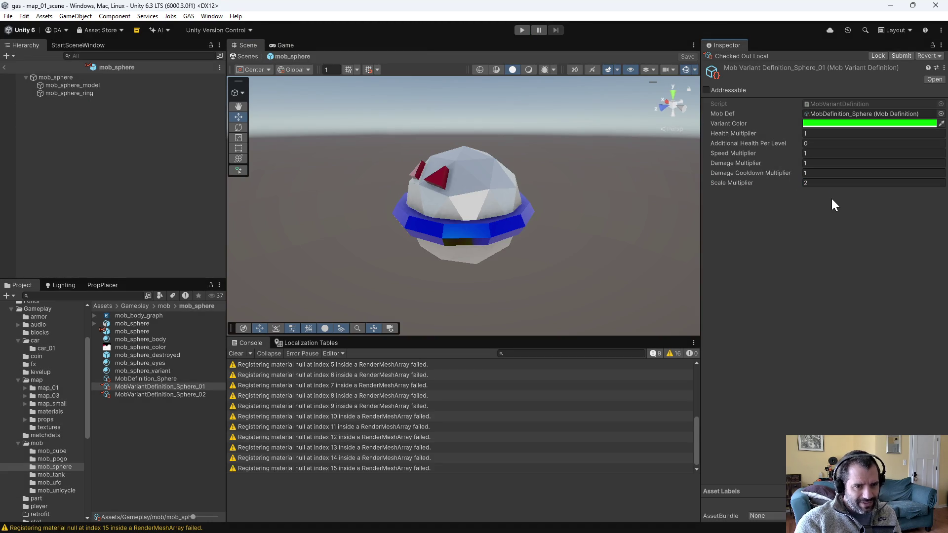
right_click(195, 390)
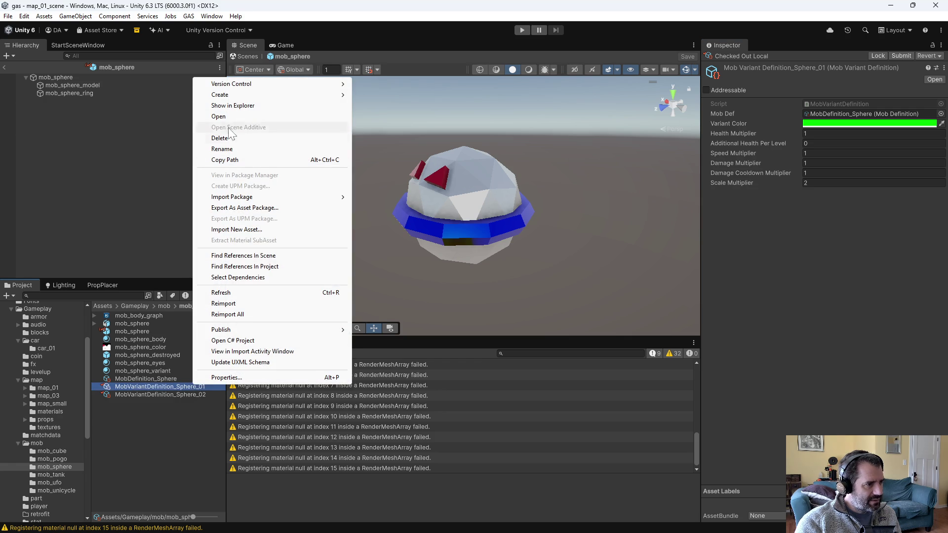
left_click(300, 267)
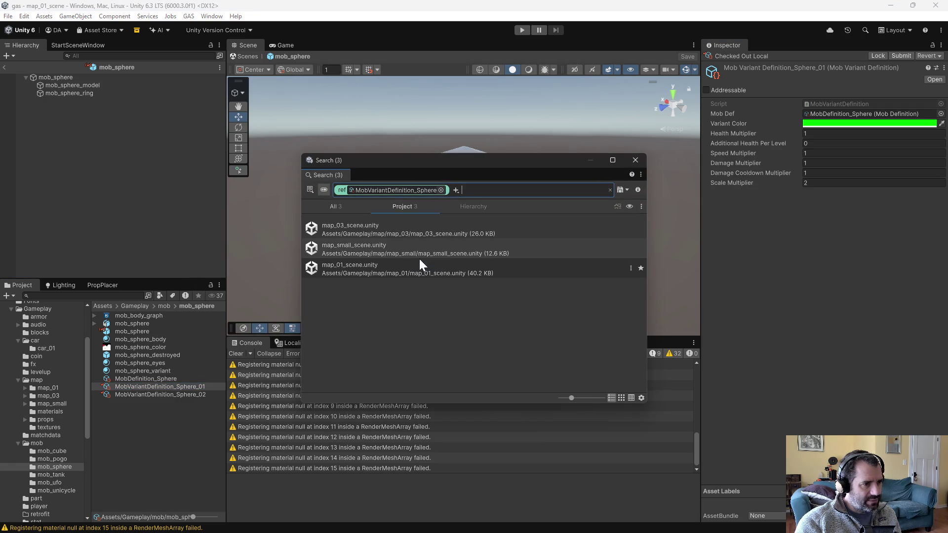
left_click(635, 160)
Step: Open map_01_scene and inspect MobSpawnManager, keeping Element 0's Duration Minutes at 0.5
left_click(56, 386)
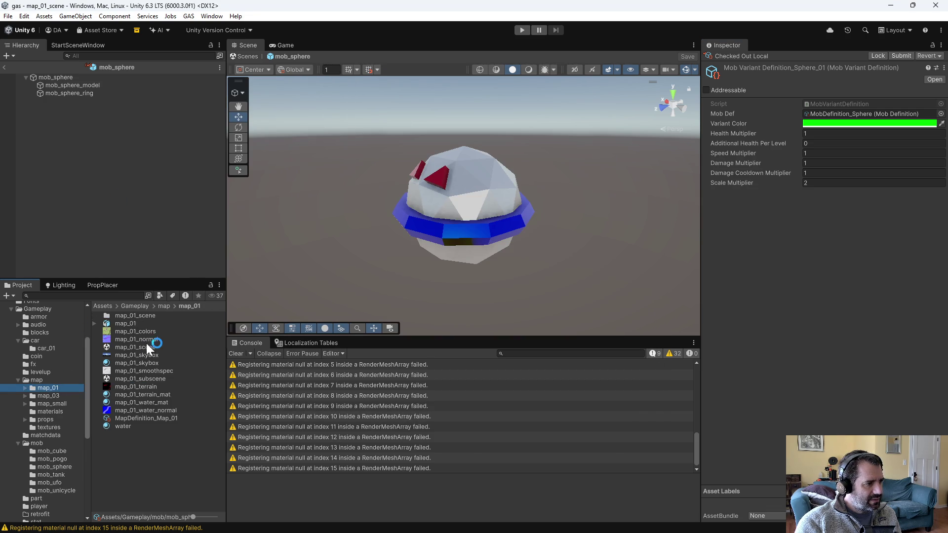
double_click(144, 349)
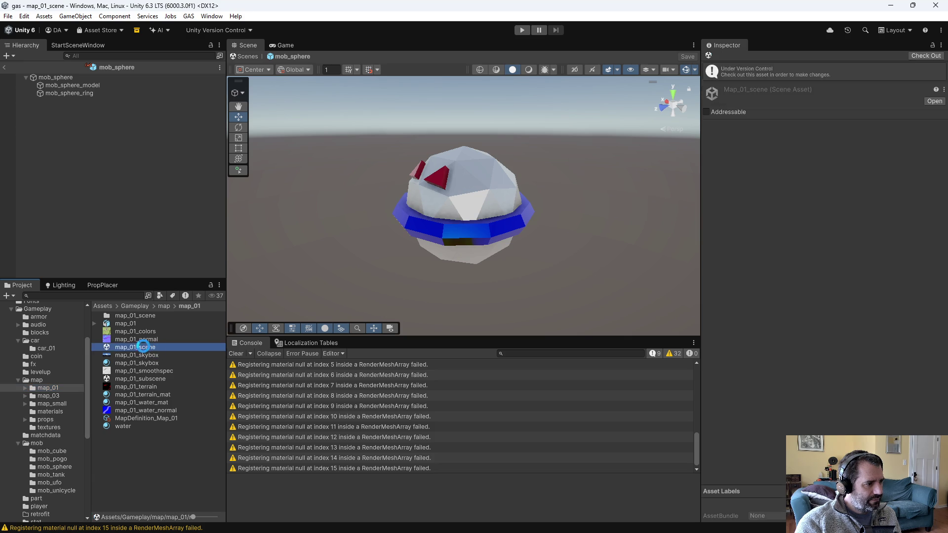
left_click(20, 65)
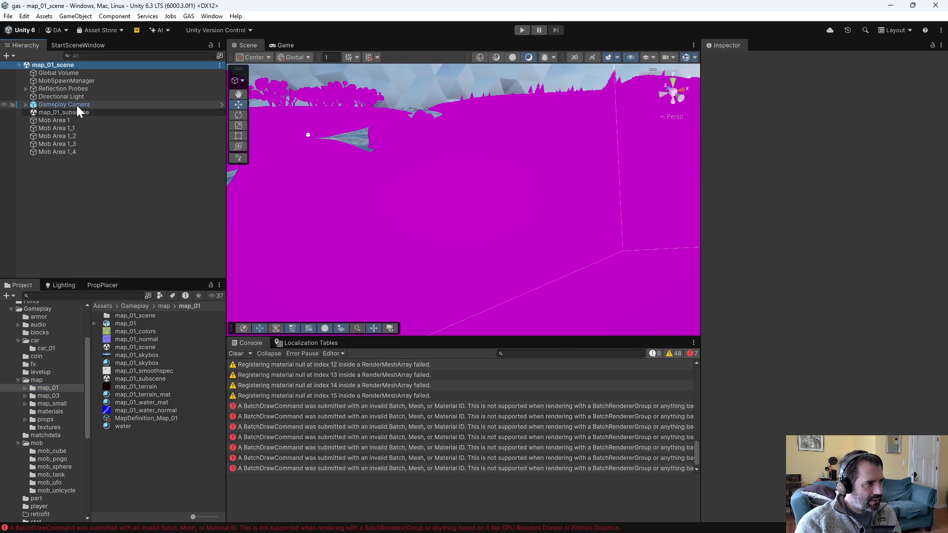
left_click(70, 109)
left_click(67, 81)
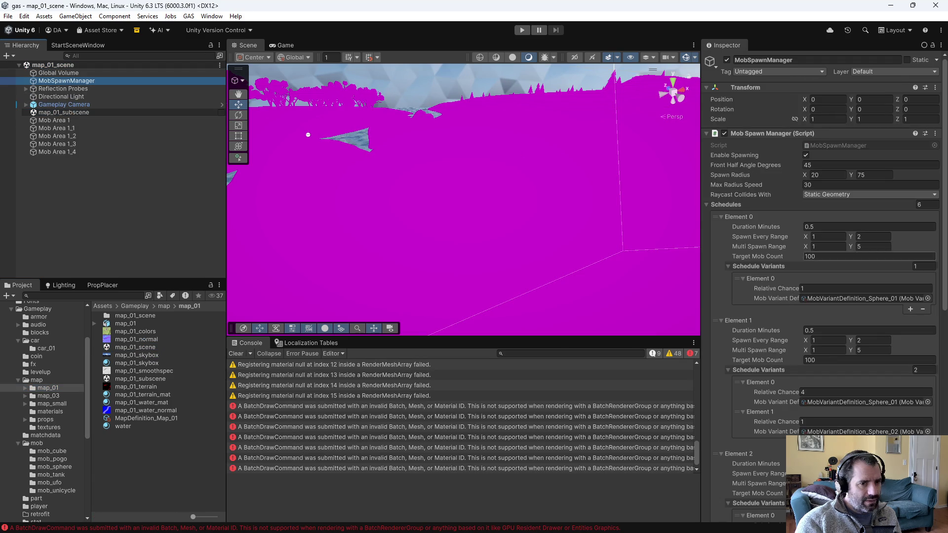
left_click(815, 227)
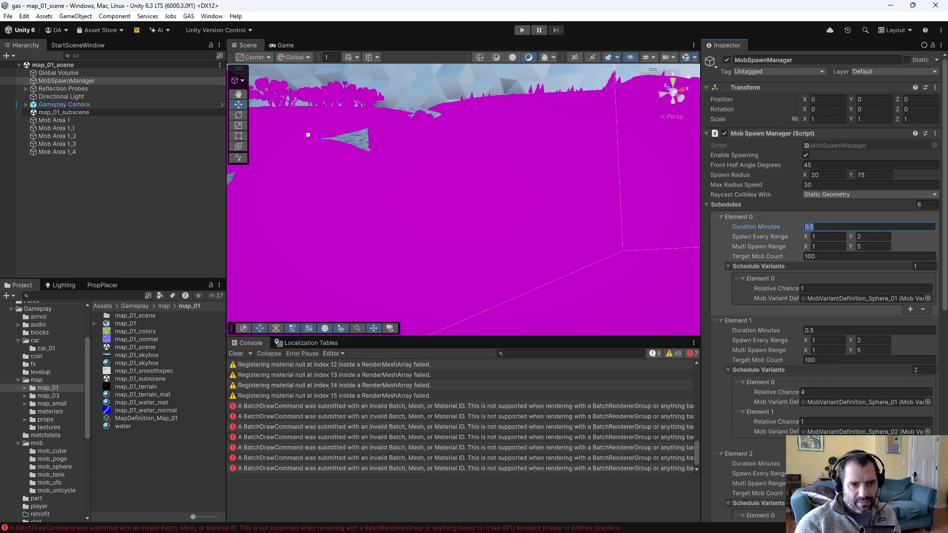
type("0.40")
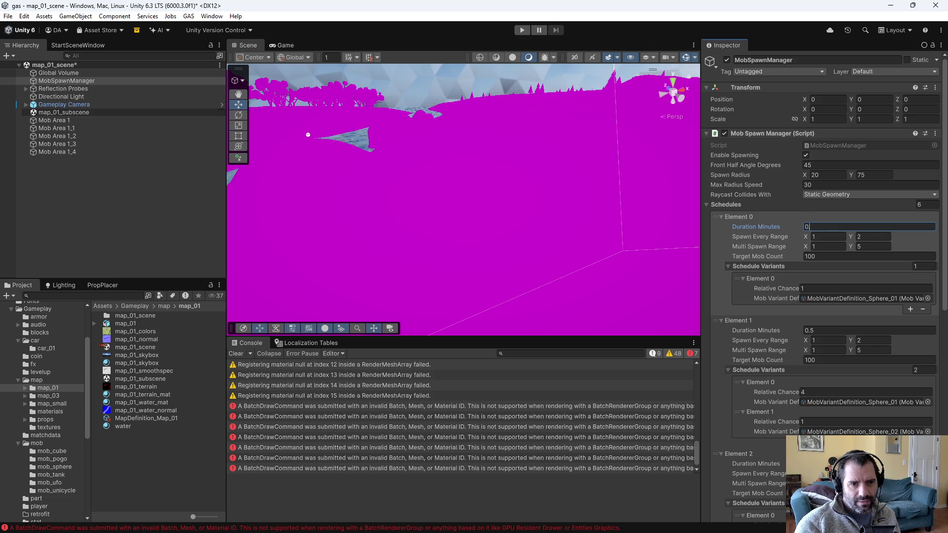
left_click(827, 99)
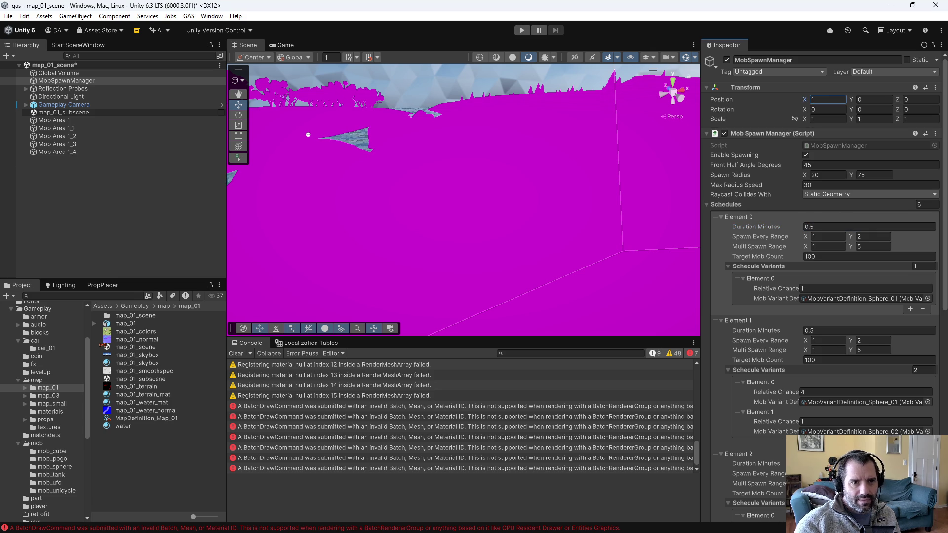
Step: Save the map_01 scene, play-test it briefly, then return to Emacs
key("ctrl+s")
left_click(522, 30)
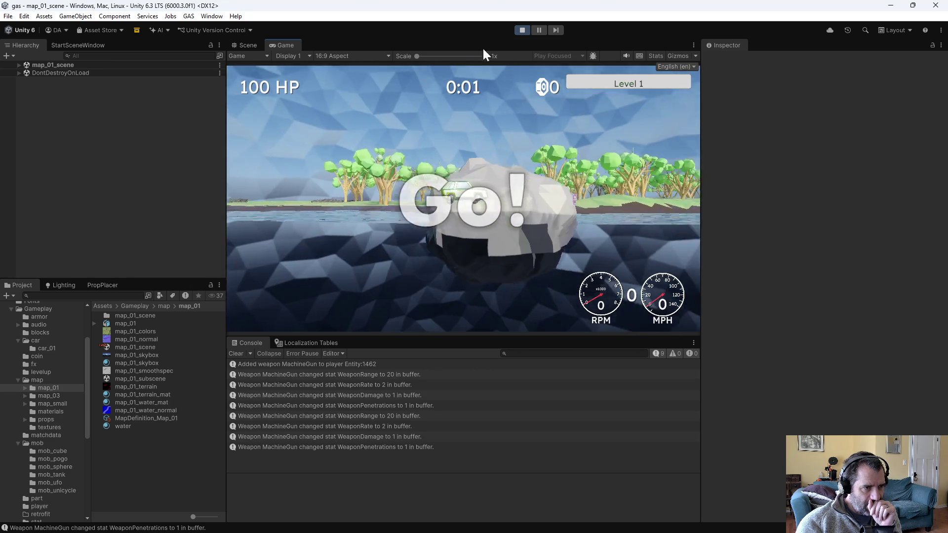
left_click(522, 30)
key("alt+Tab")
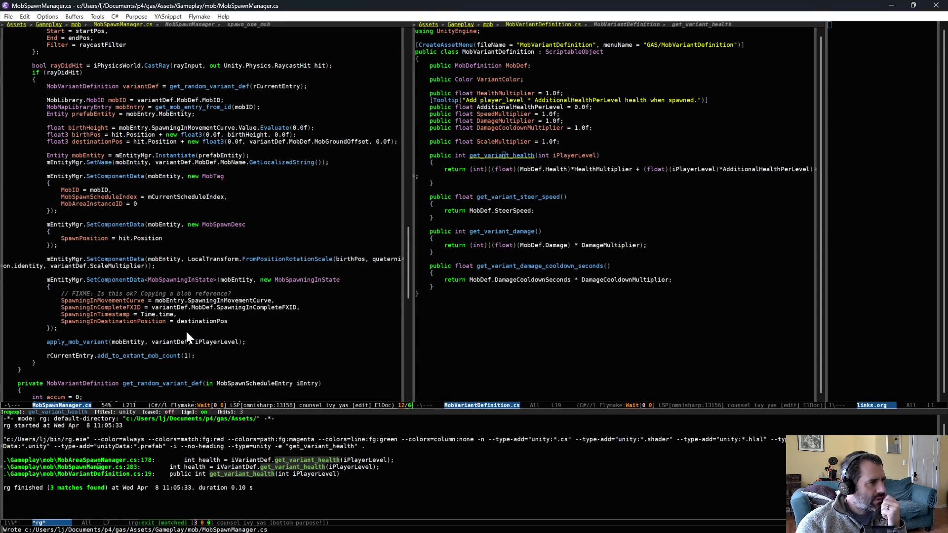
Step: Insert a dlv Debug.Log snippet on a new line below the MobSpawnDesc block
scroll(187, 338, "up", 3)
scroll(187, 338, "up", 3)
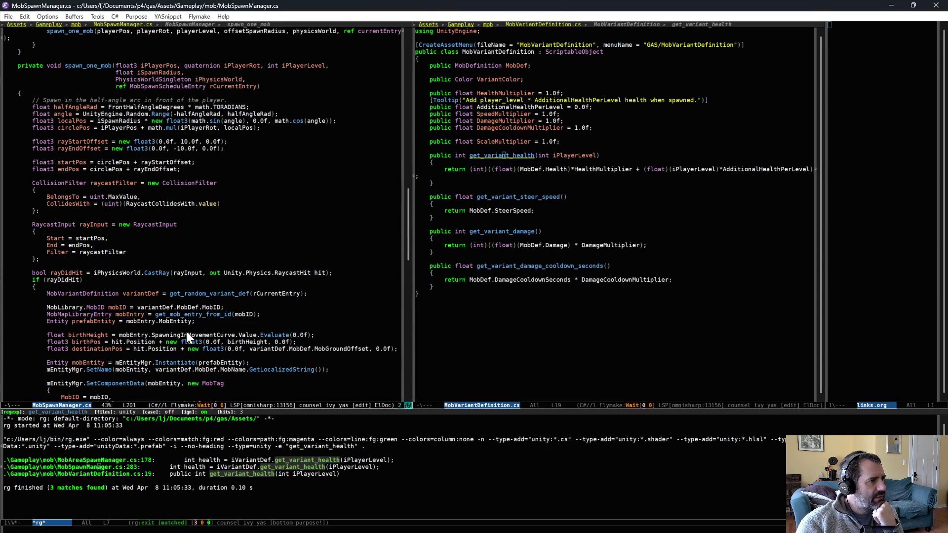
scroll(168, 346, "down", 5)
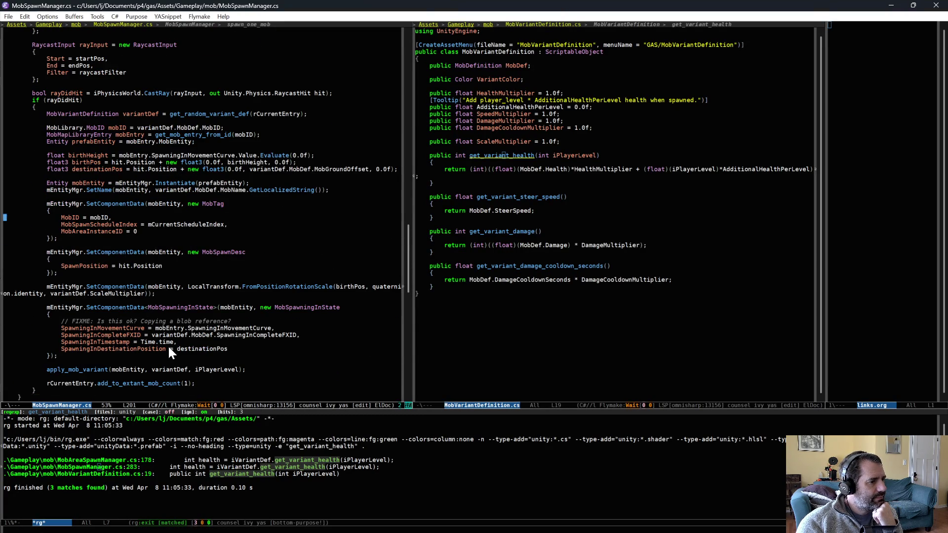
scroll(169, 349, "down", 1)
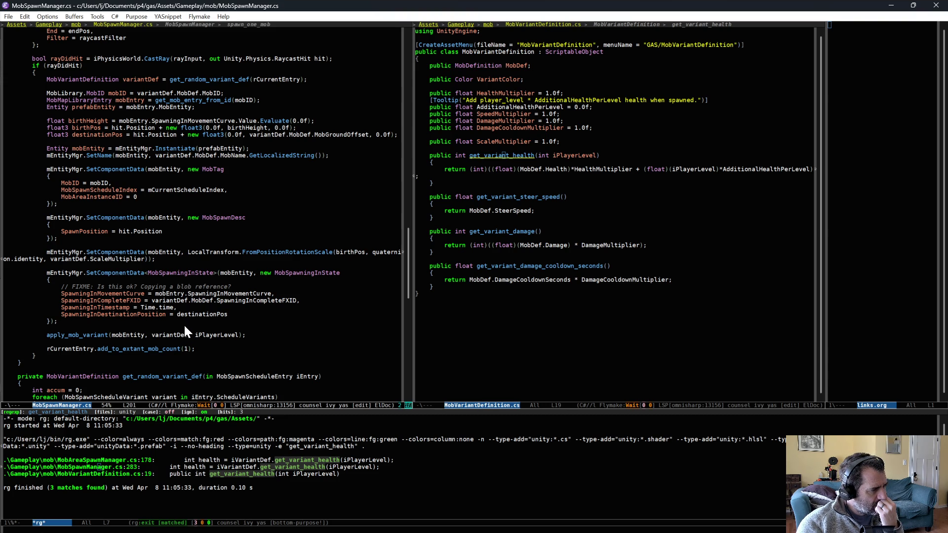
left_click(124, 244)
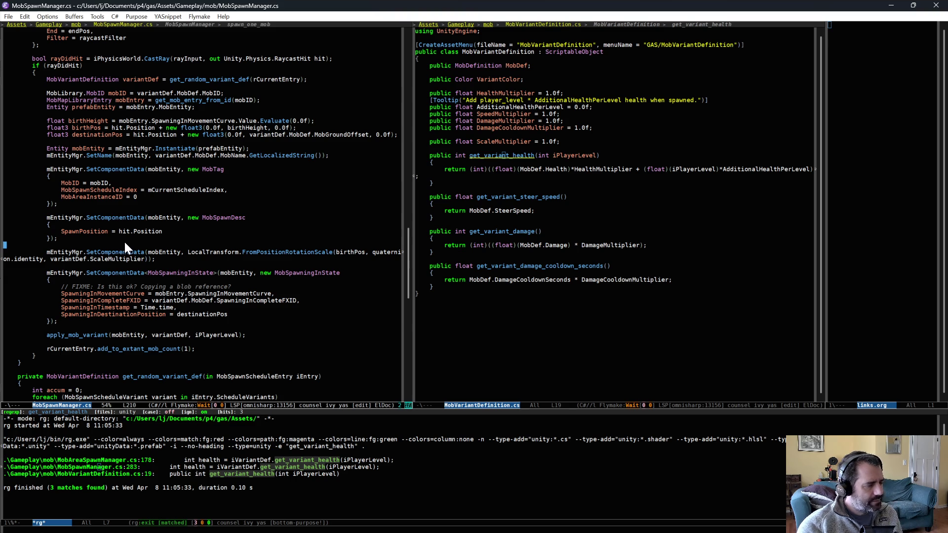
key("Return")
type("dlv")
key("Tab")
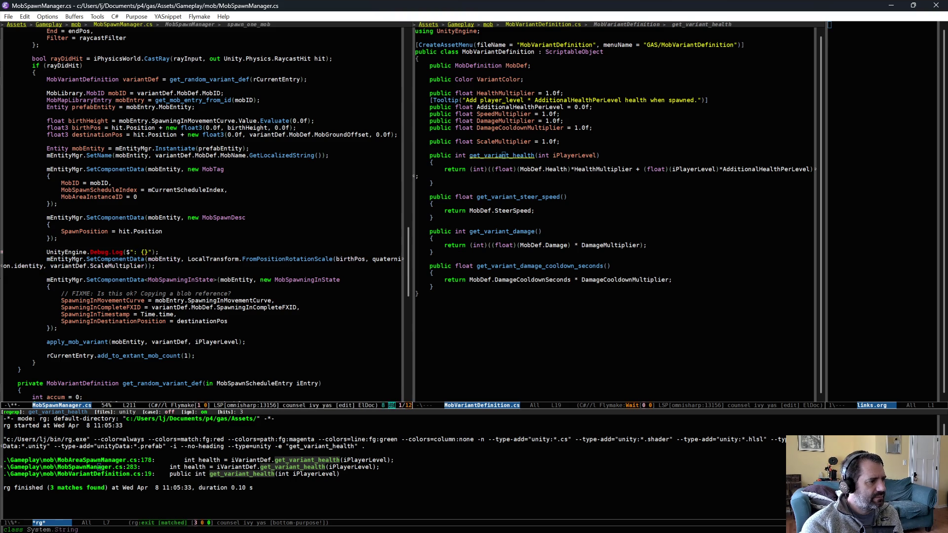
Step: Make the log print variantDef.ScaleMultiplier and save MobSpawnManager.cs for Unity to reload
key("BackSpace")
type("tDef.")
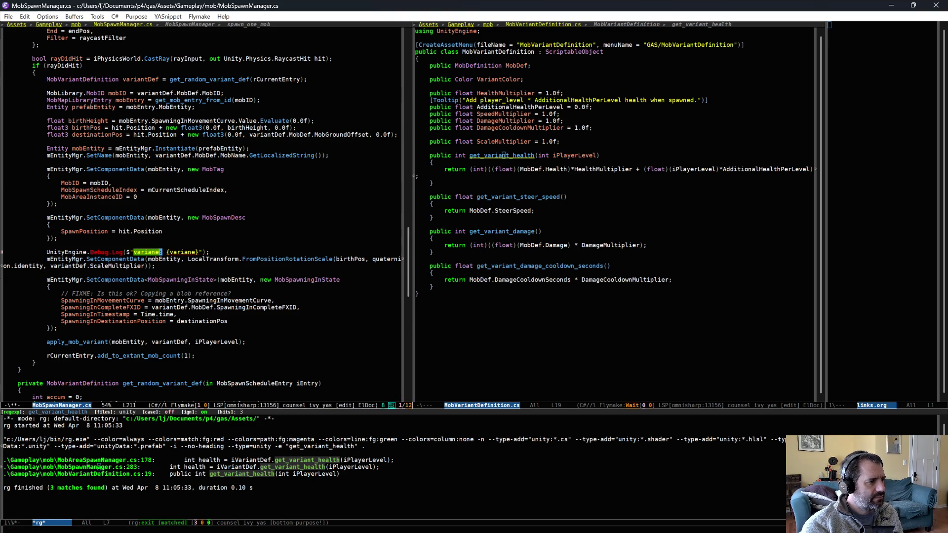
type("ScaleMultiplier")
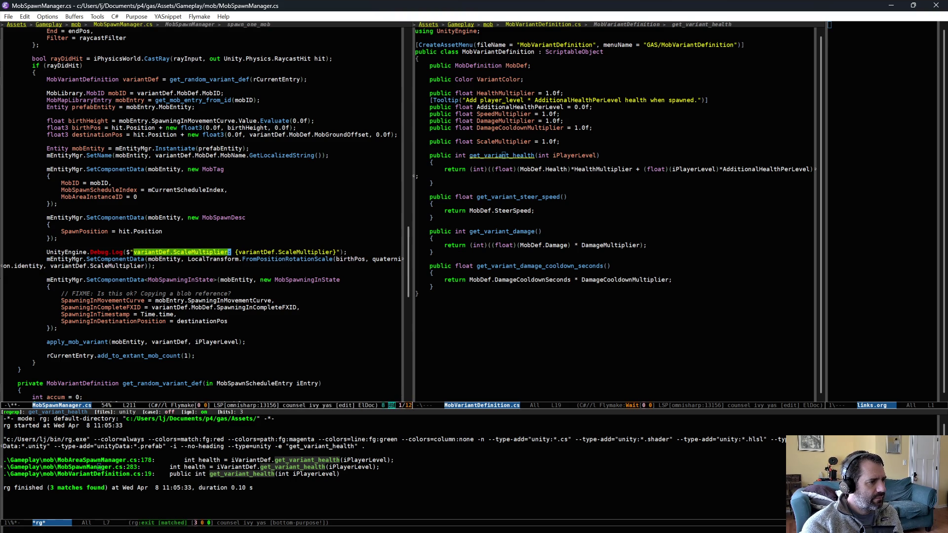
key("Tab")
key("ctrl+x")
key("ctrl+s")
key("alt+Tab")
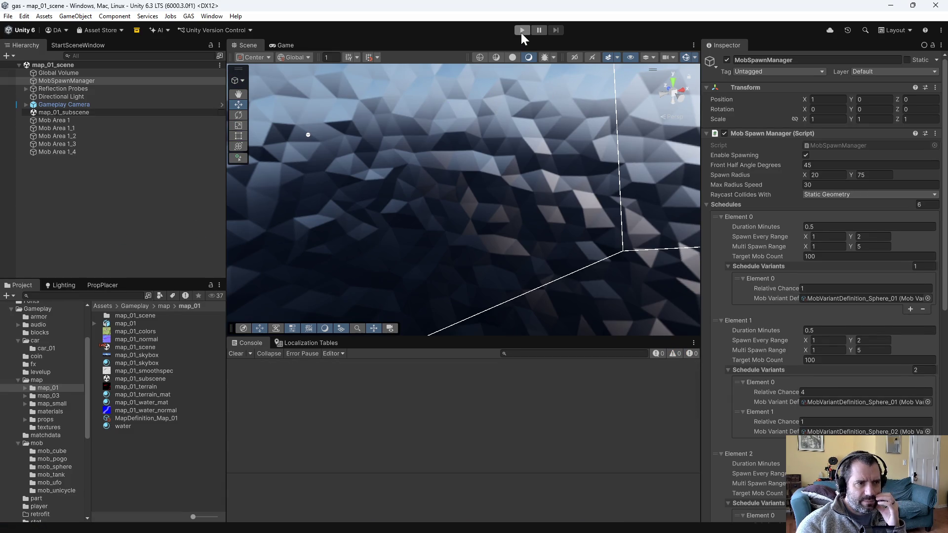
Step: Play-test map_01 and check that each spawn logs 'variantDef.ScaleMultiplier: 2'
left_click(521, 30)
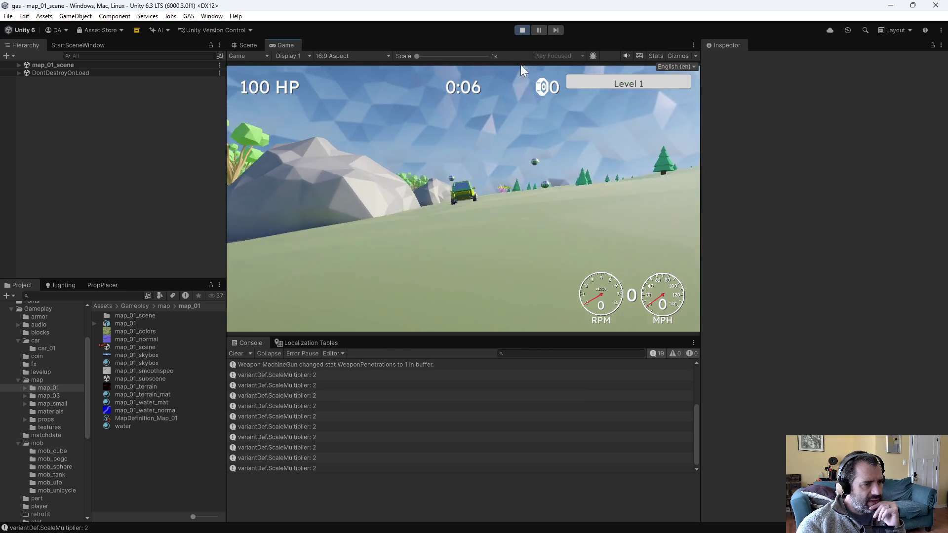
left_click(522, 30)
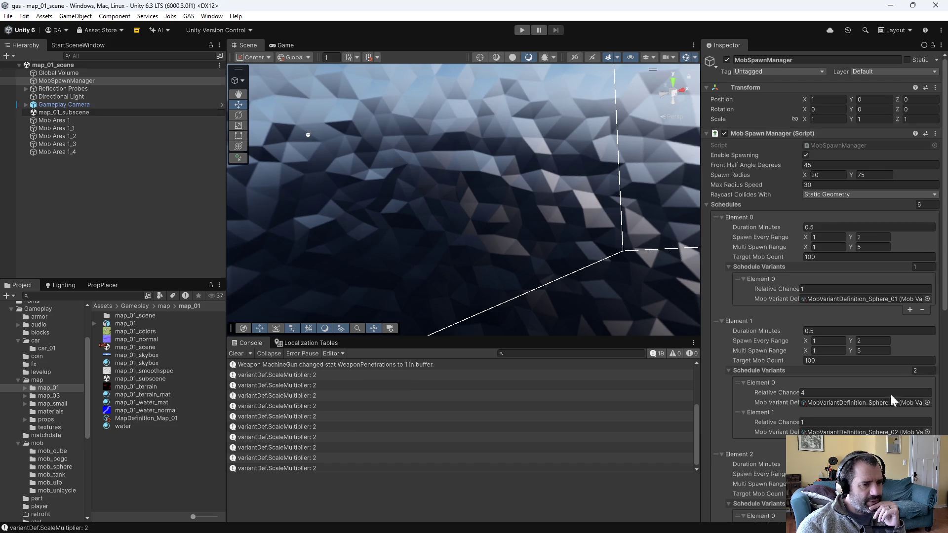
key("alt+Tab")
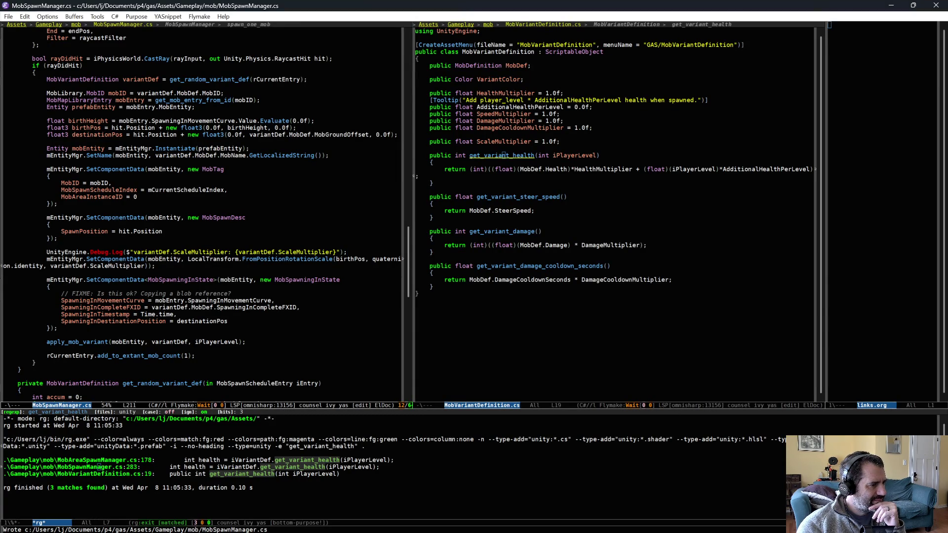
Step: Delete the ScaleMultiplier Debug.Log line, save, and let Unity recompile
key("ctrl+a")
key("ctrl+space")
key("ctrl+n")
key("ctrl+w")
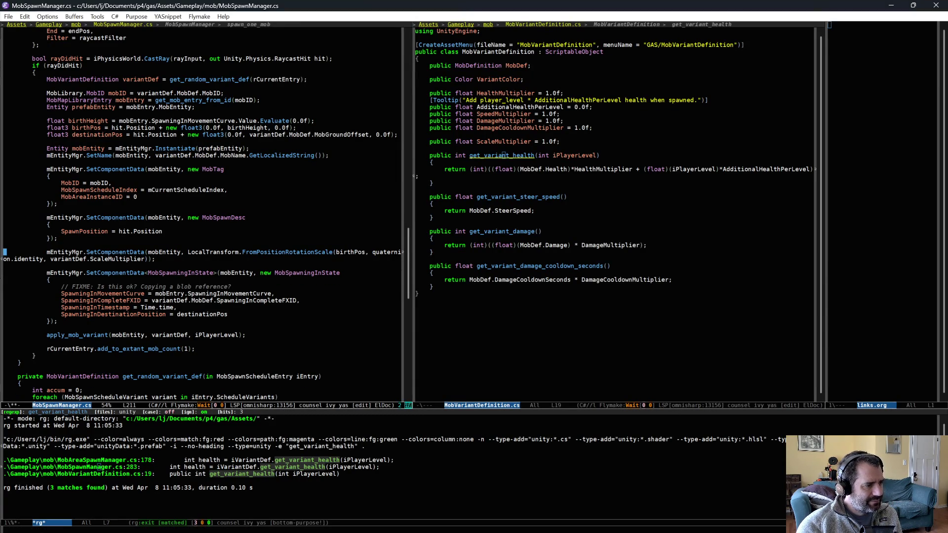
key("ctrl+x")
key("ctrl+s")
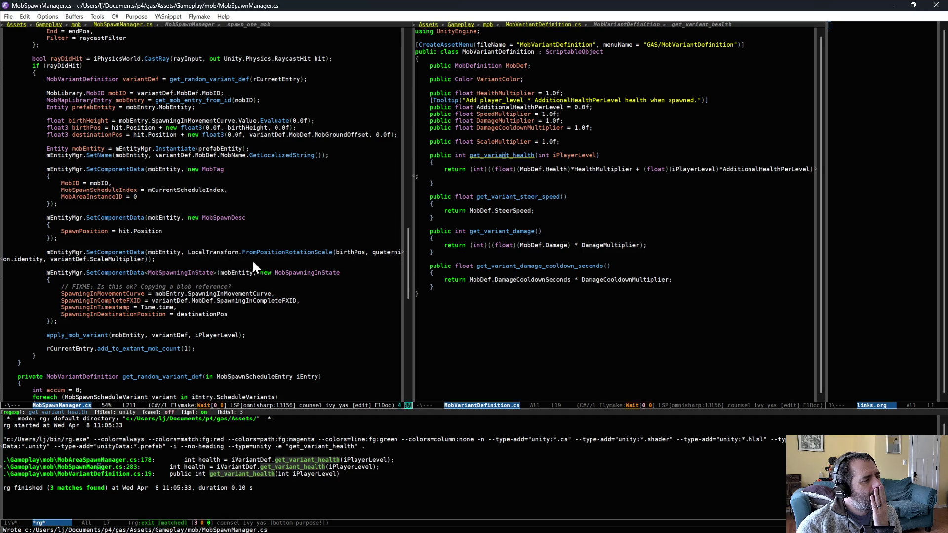
key("alt+Tab")
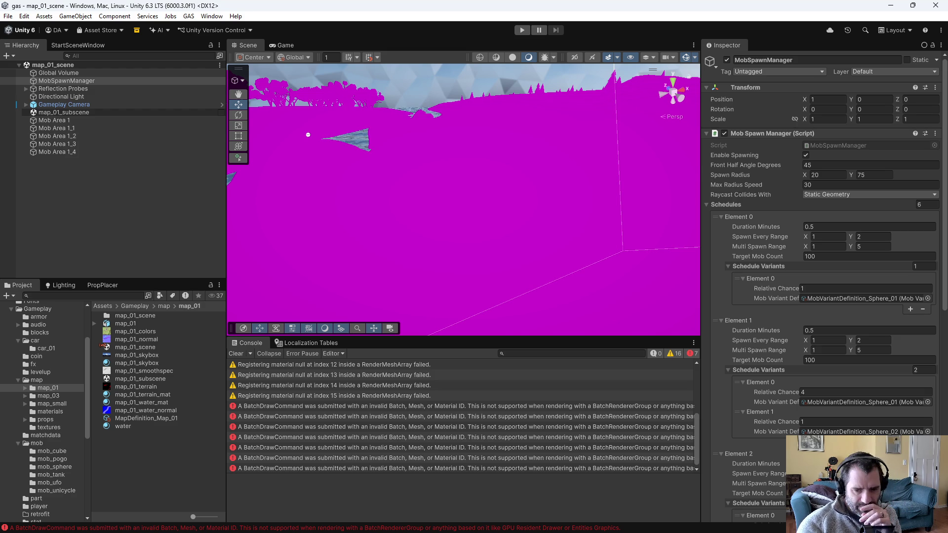
key("alt+Tab")
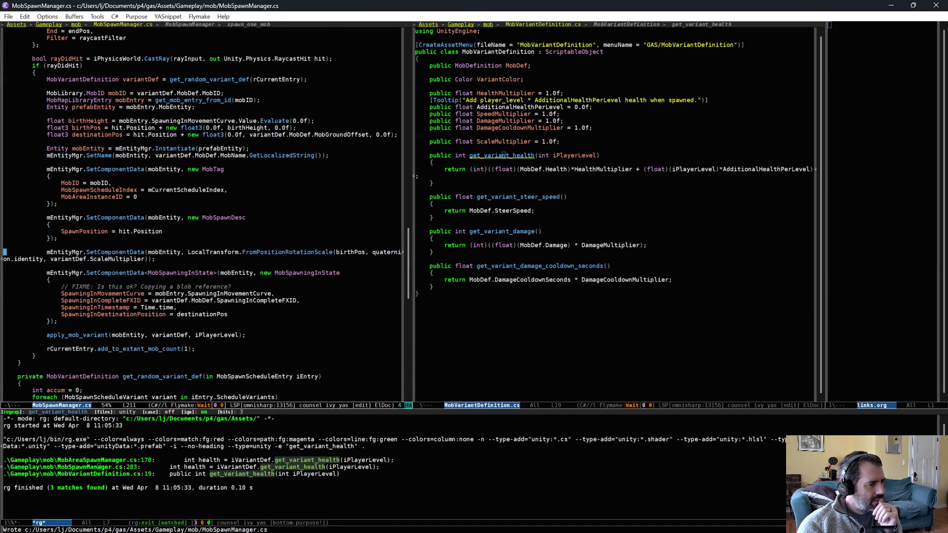
Step: In the MobVariantDefinition.cs pane, start a project file search for 'mobs'
scroll(170, 343, "down", 9)
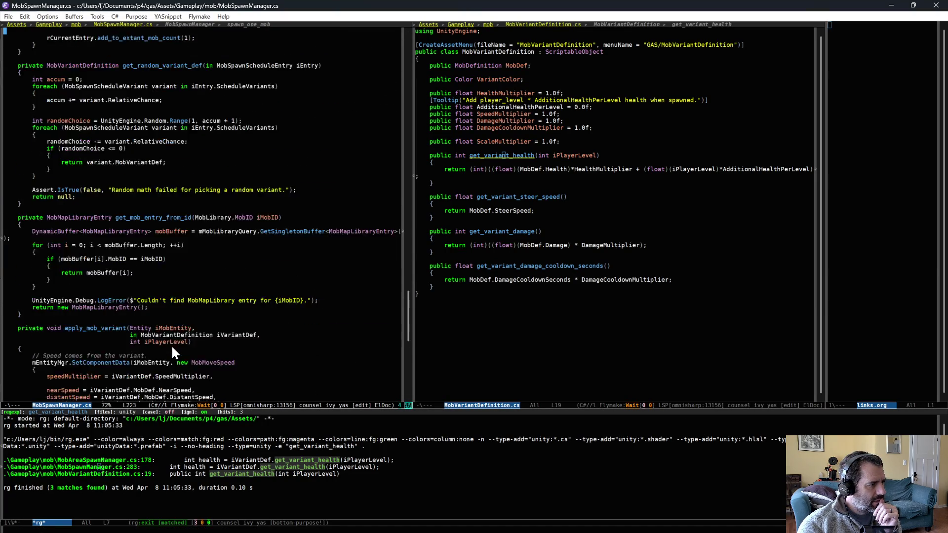
scroll(172, 346, "down", 9)
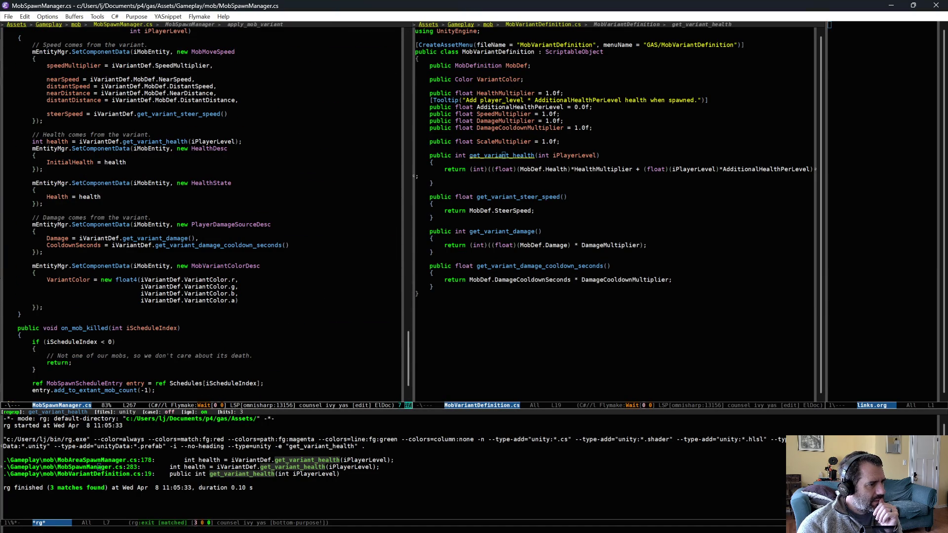
scroll(137, 182, "up", 1)
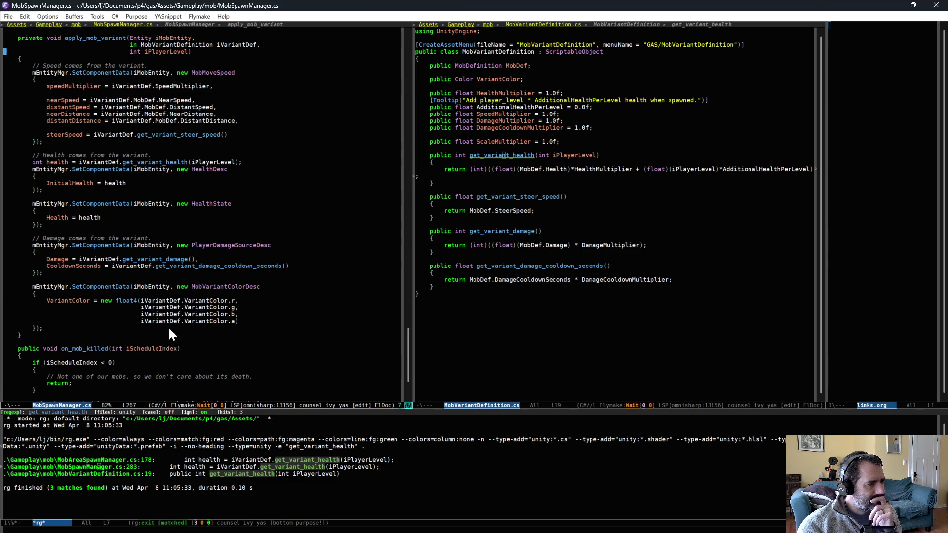
scroll(170, 335, "up", 15)
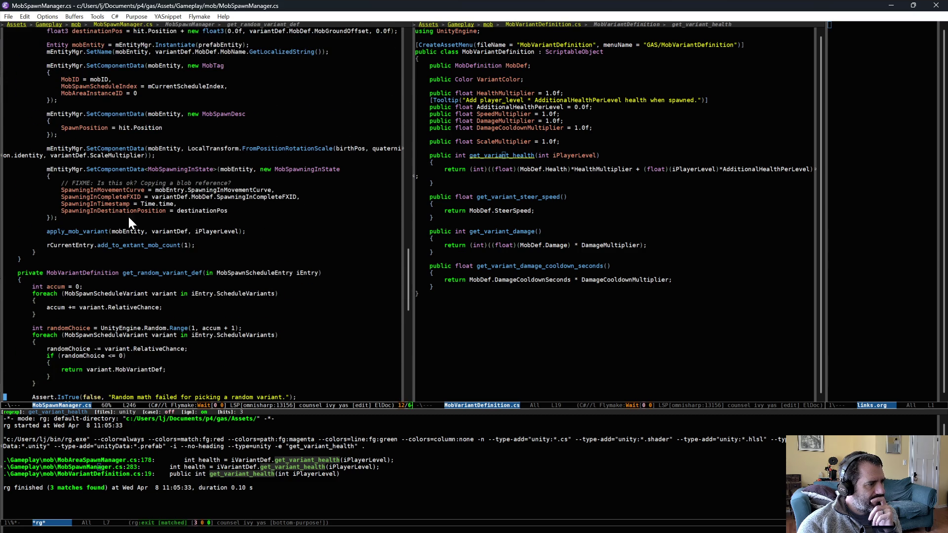
scroll(128, 220, "up", 3)
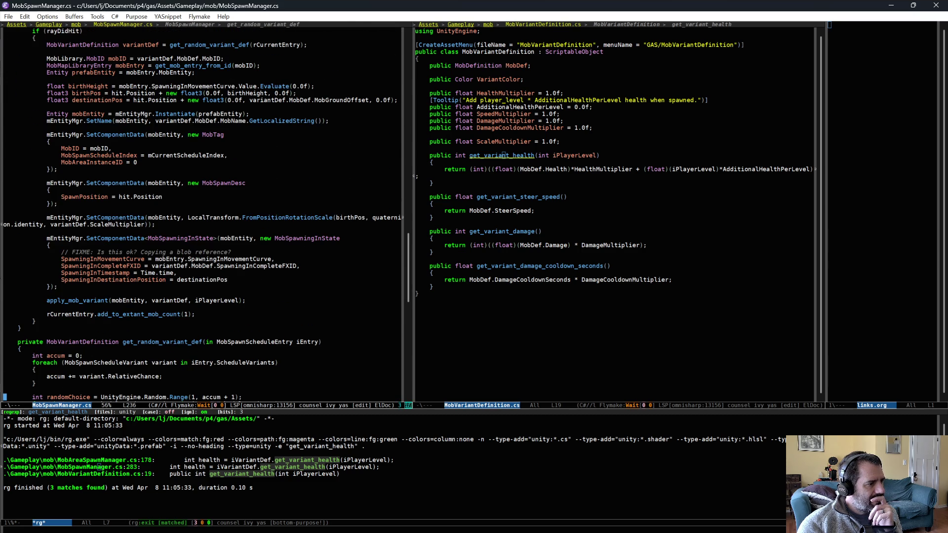
left_click(470, 231)
key("ctrl+x")
key("ctrl+f")
type("mobs")
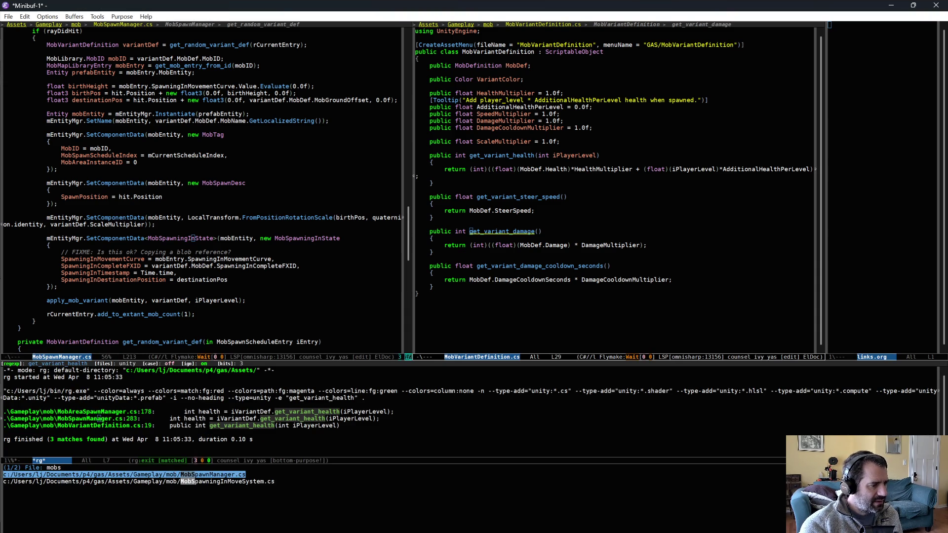
Step: Open MobSpawningInMoveSystem.cs at its LocalTransform.FromPosition call
key("Down")
key("Return")
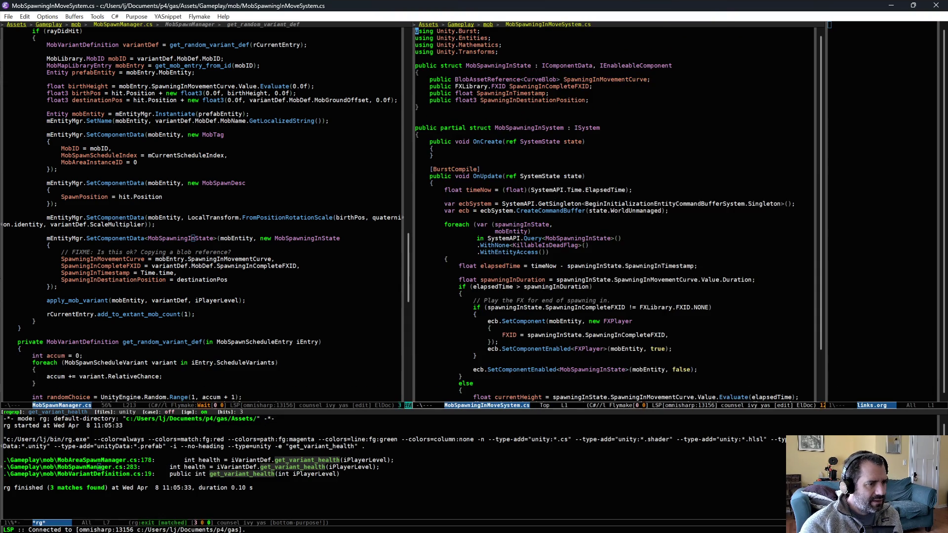
scroll(511, 293, "down", 3)
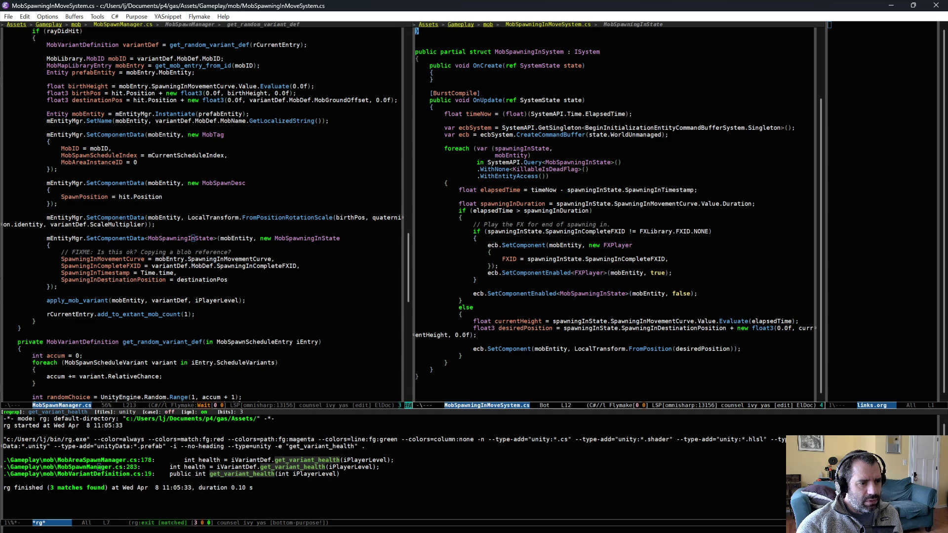
left_click(590, 347)
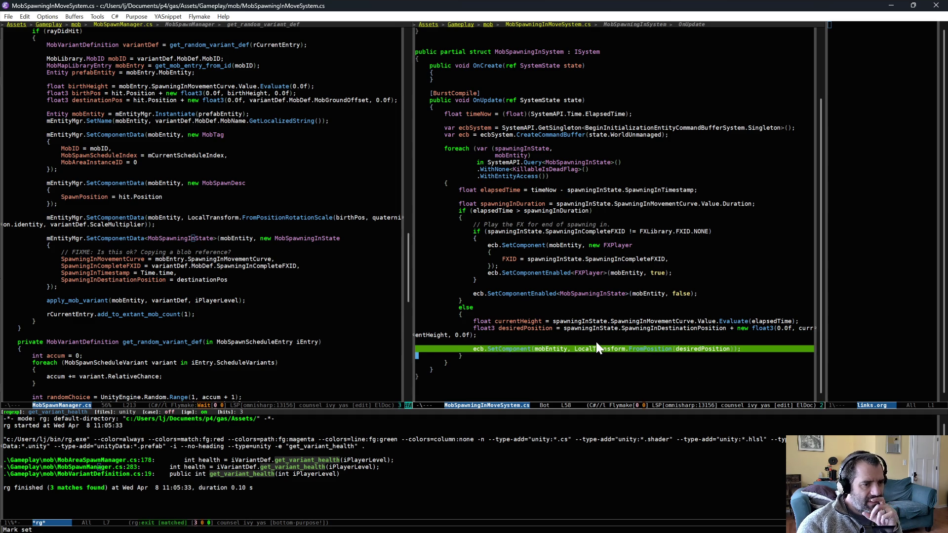
left_click(613, 348)
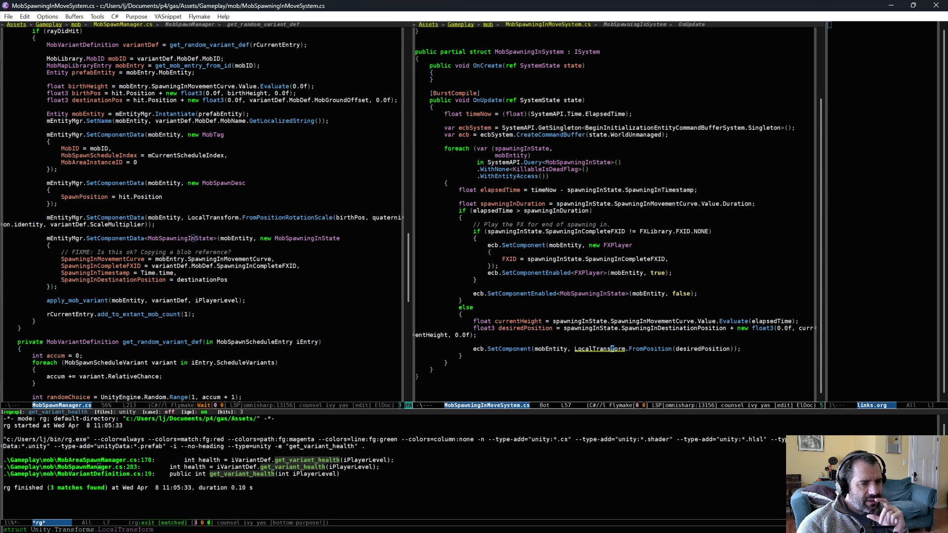
Step: Change the call to LocalTransform.FromPositionRotationScale after the desiredPosition argument
key("alt+f")
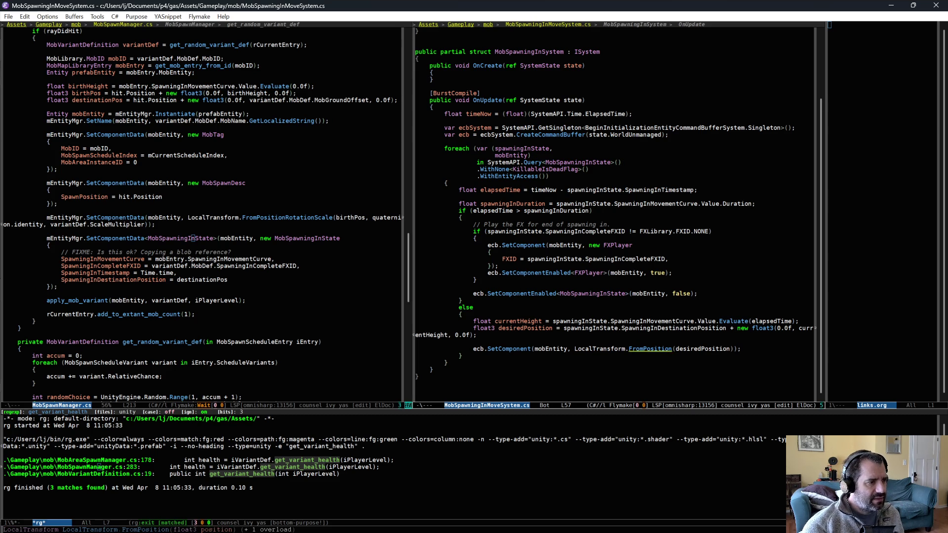
key("alt+f")
key("alt+slash")
key("alt+f")
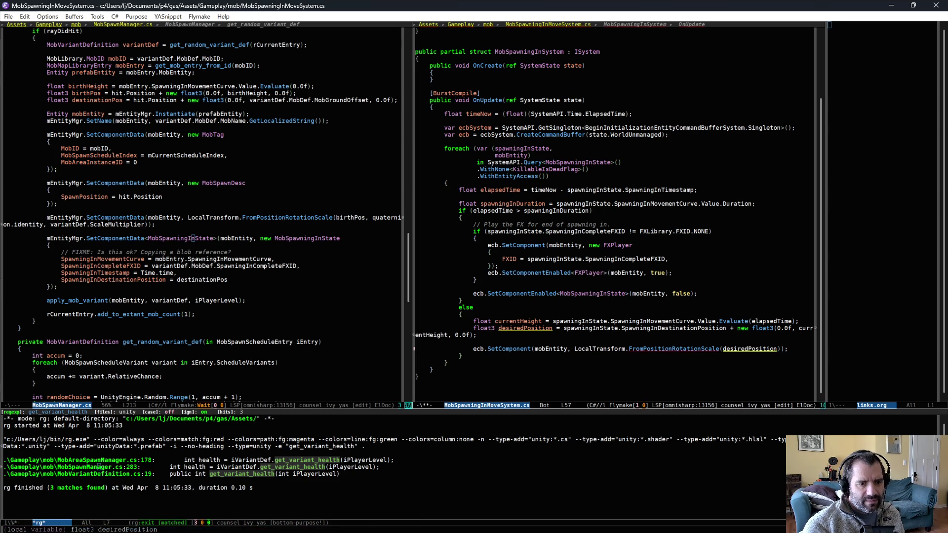
type(", qu")
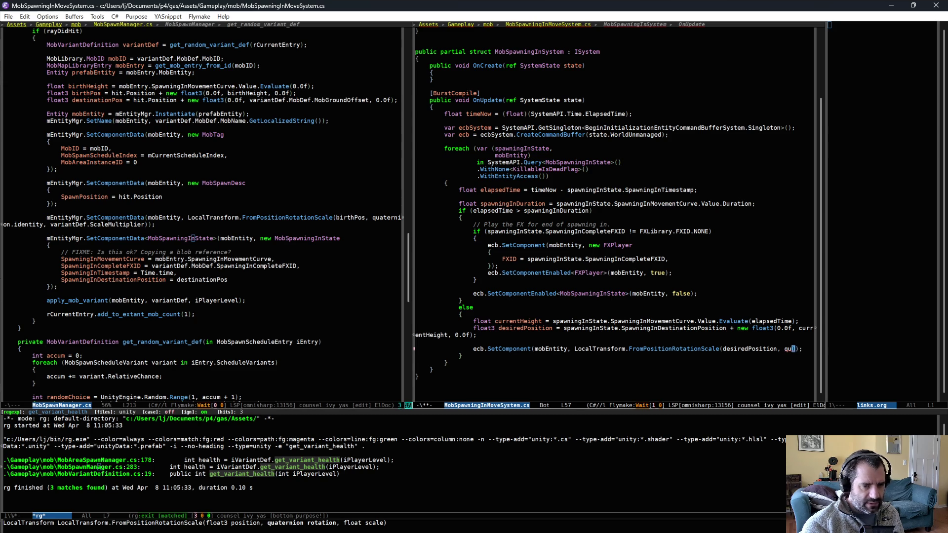
Step: Pass quaternion.identity rotation and 2.0f scale, then save the file
key("alt+slash")
type(".")
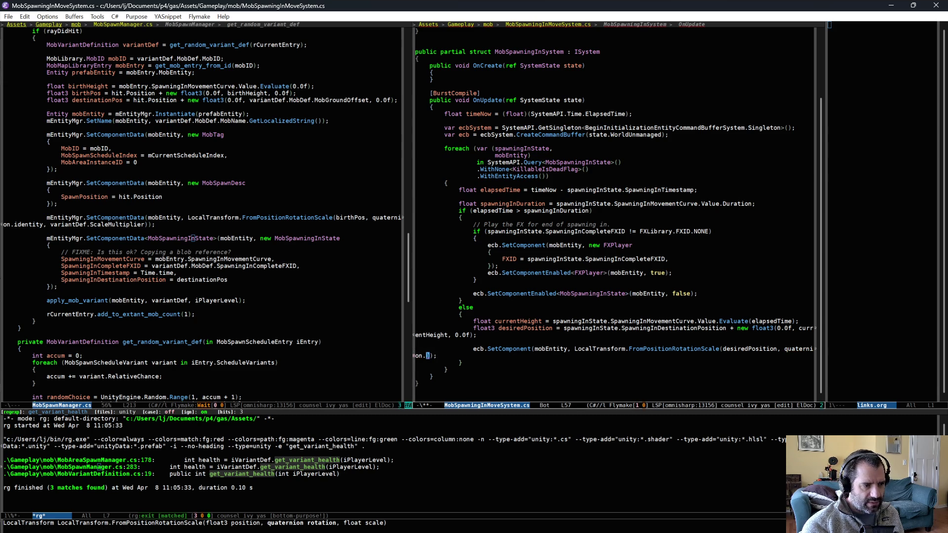
key("ctrl+alt+i")
key("Return")
type(", 2.0f")
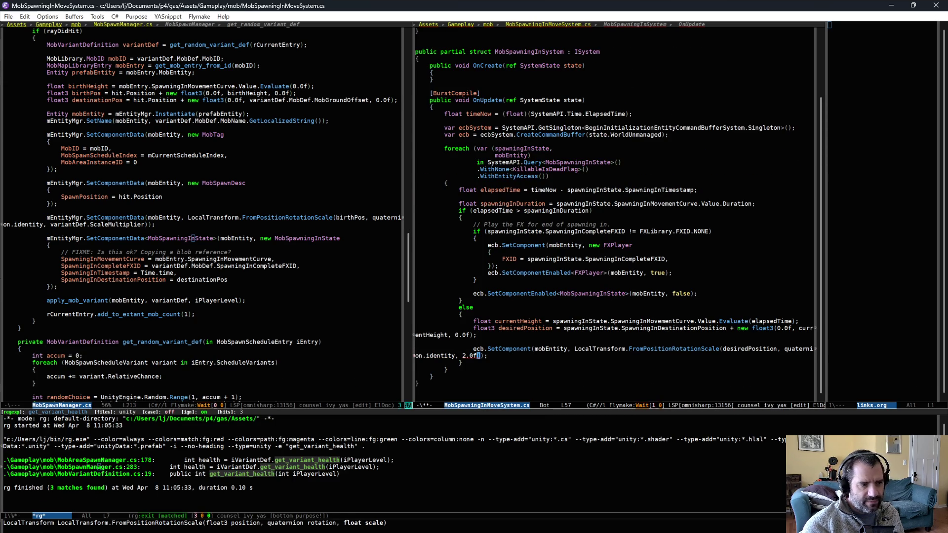
key("ctrl+x")
key("ctrl+s")
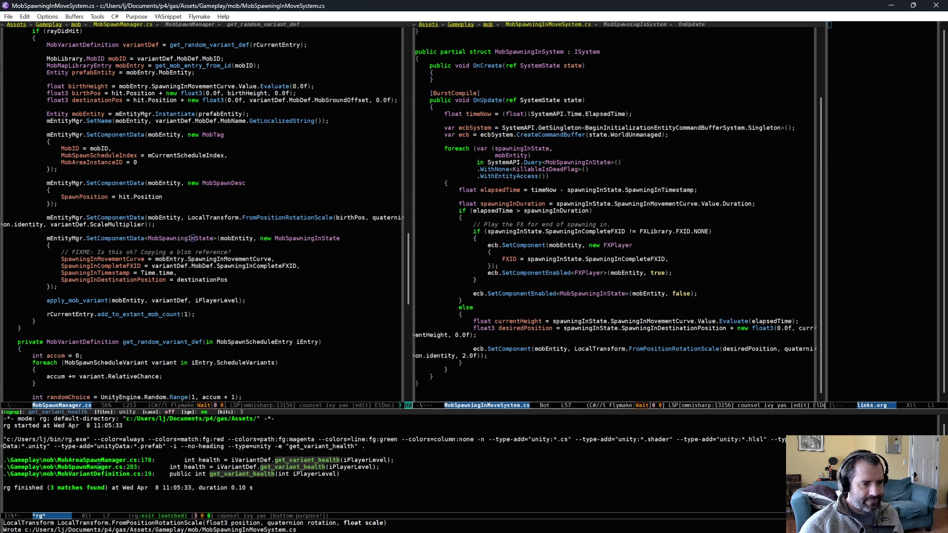
key("alt+Tab")
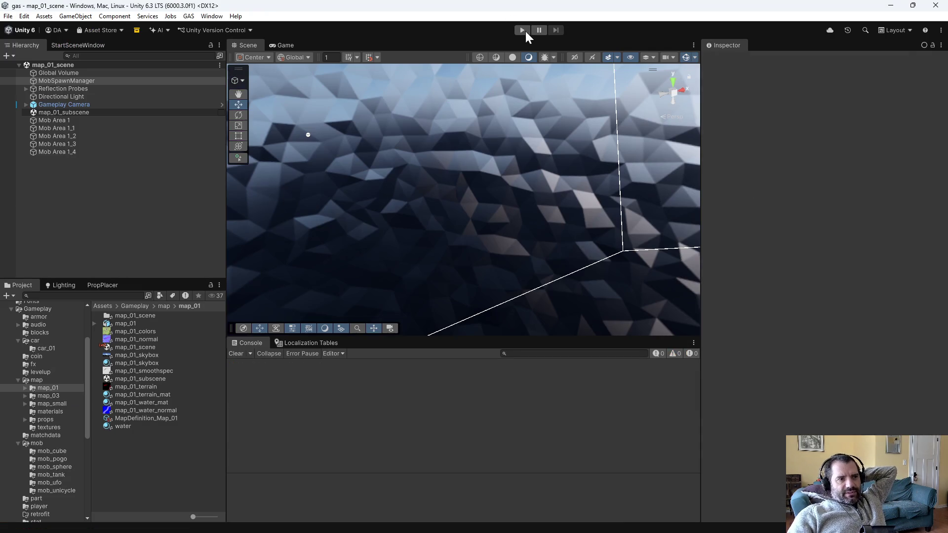
left_click(523, 30)
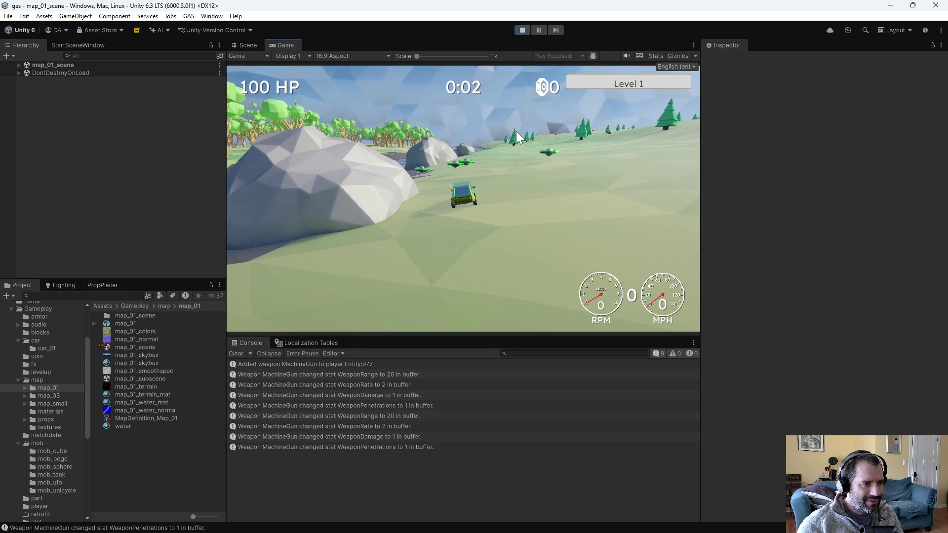
key("s")
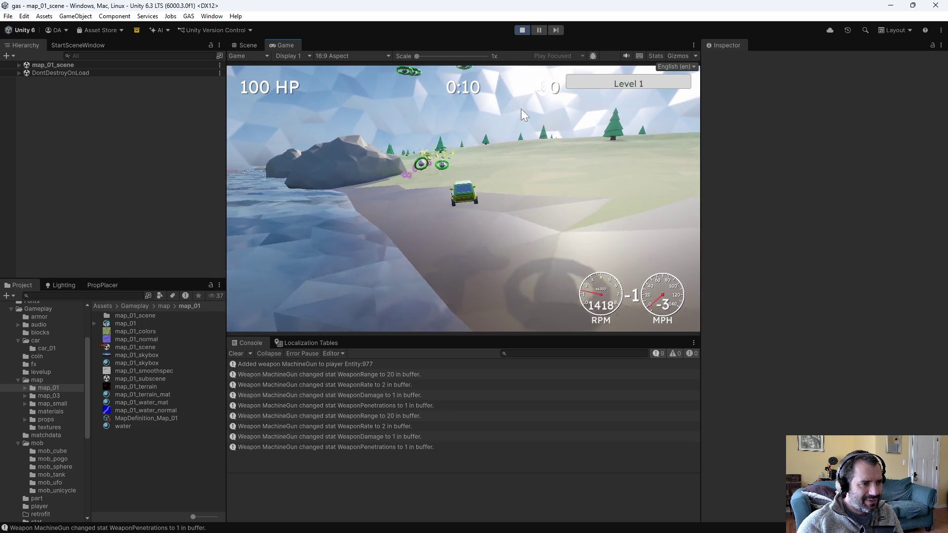
key("s")
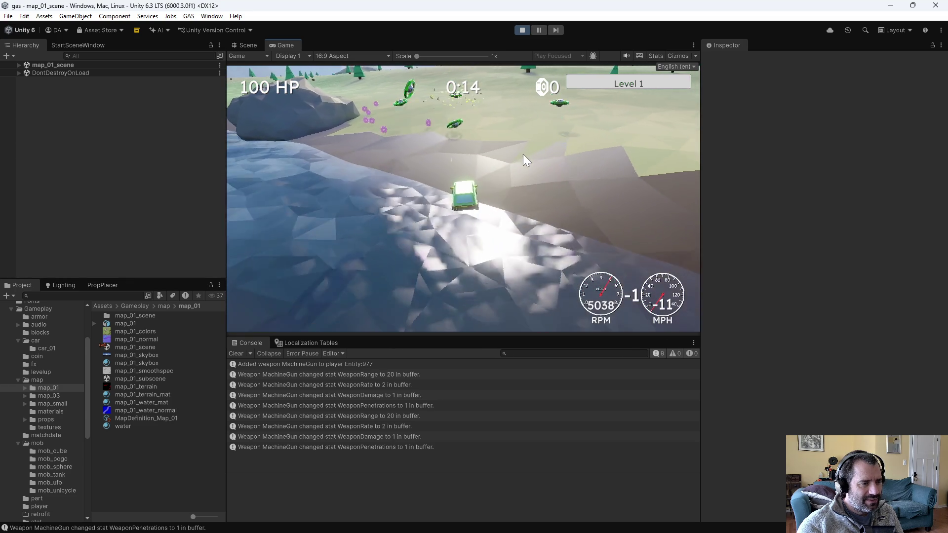
left_click(516, 30)
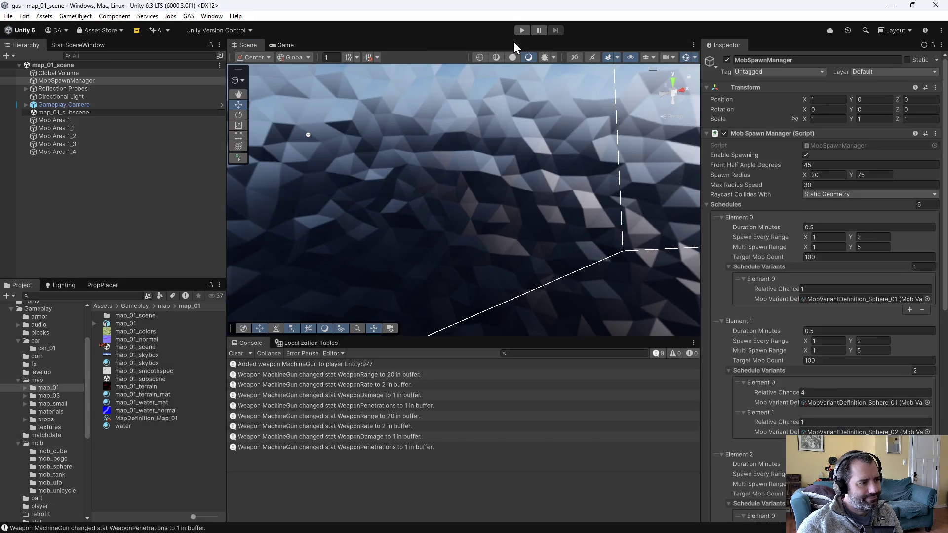
Step: Reconcile offline work in the Assets folder into the default changelist
key("alt+Tab")
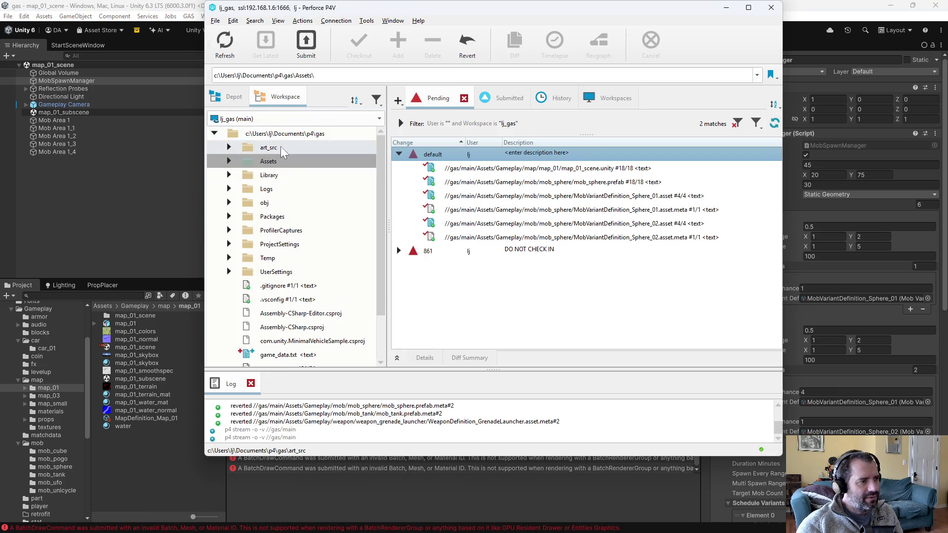
right_click(269, 161)
left_click(330, 133)
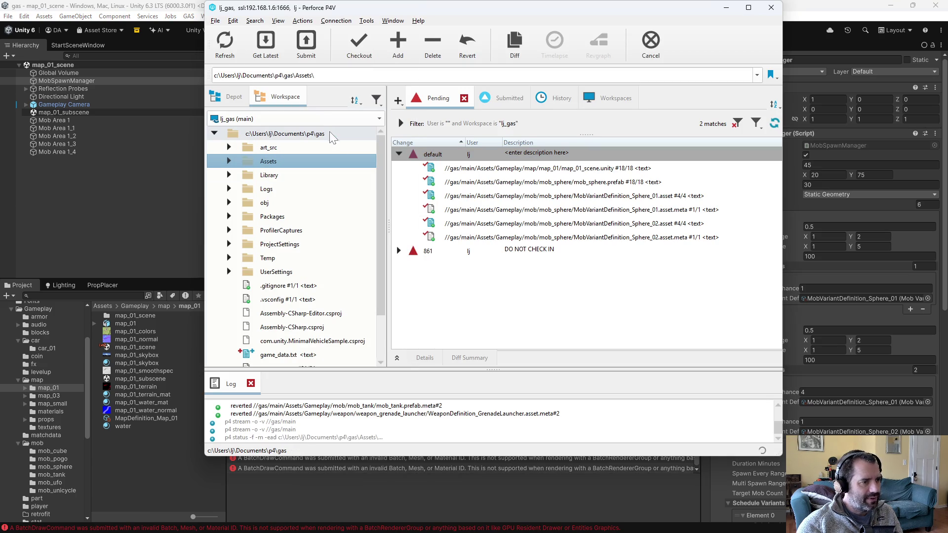
left_click(165, 374)
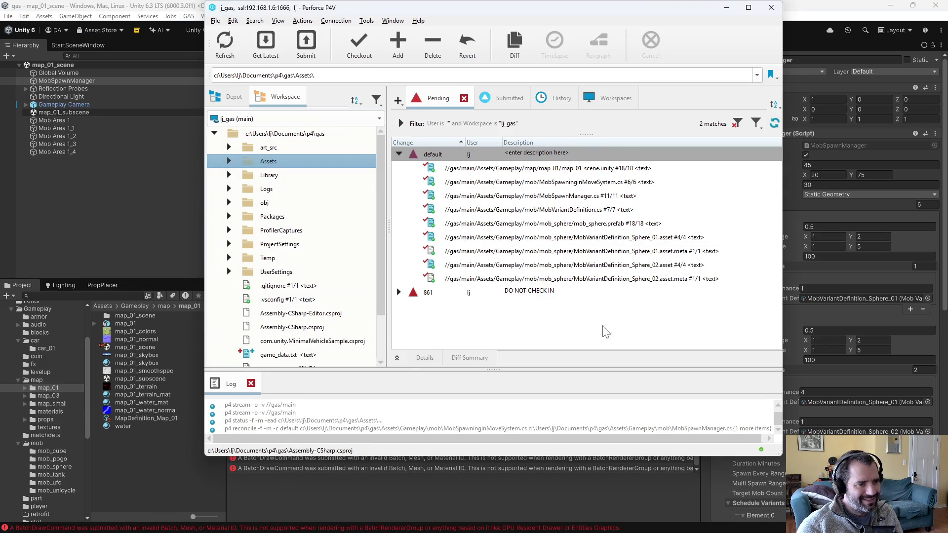
Step: Review diffs of MobSpawnManager.cs, MobVariantDefinition.cs and MobSpawningInMoveSystem.cs, then check map_01_scene.unity
left_click(310, 139)
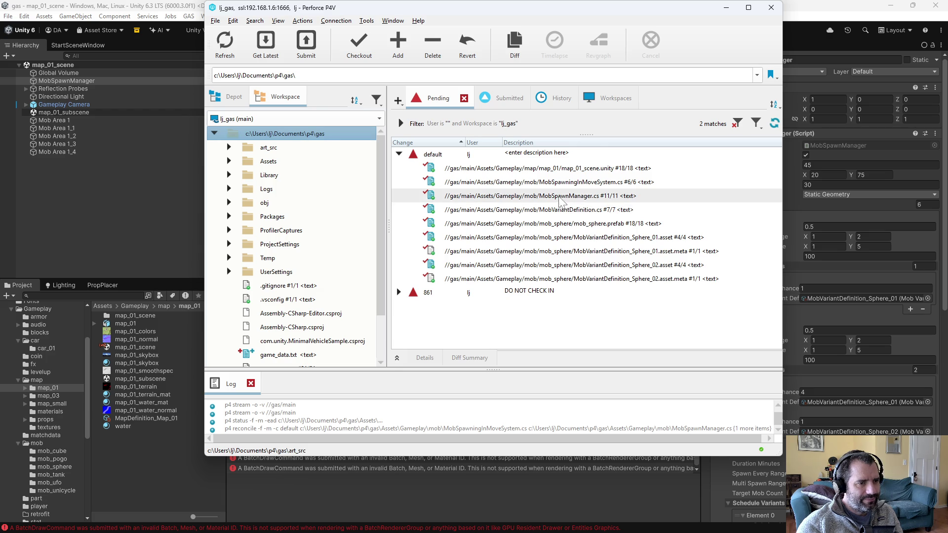
double_click(568, 196)
key("alt+F4")
double_click(567, 206)
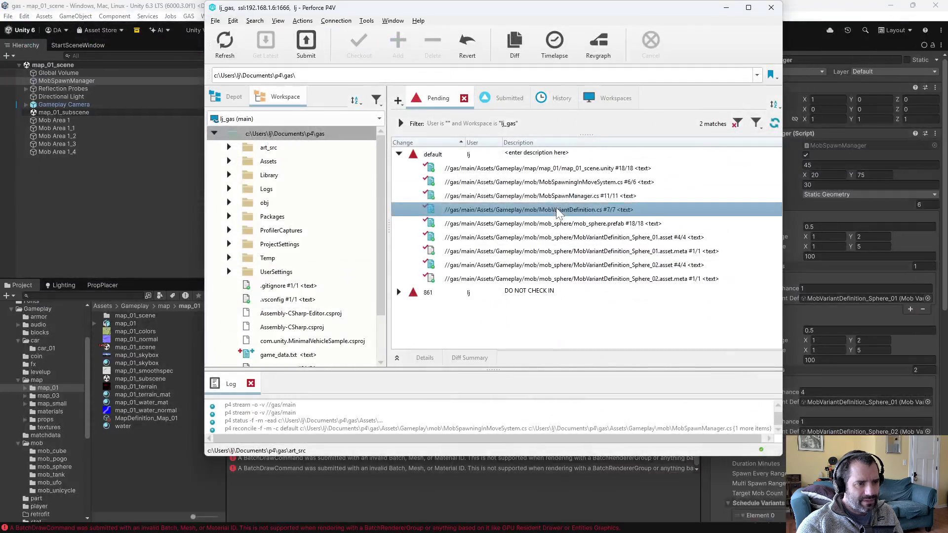
key("alt+F4")
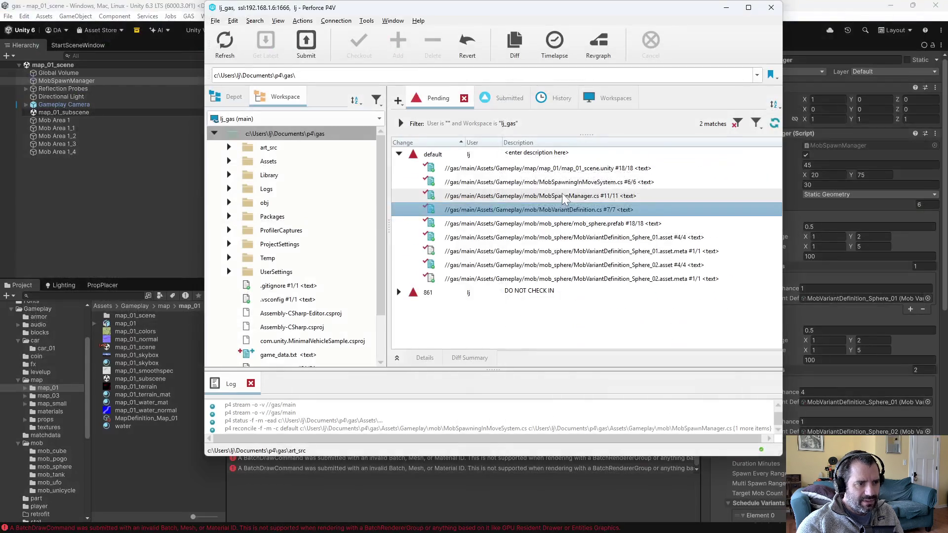
double_click(570, 182)
key("alt+F4")
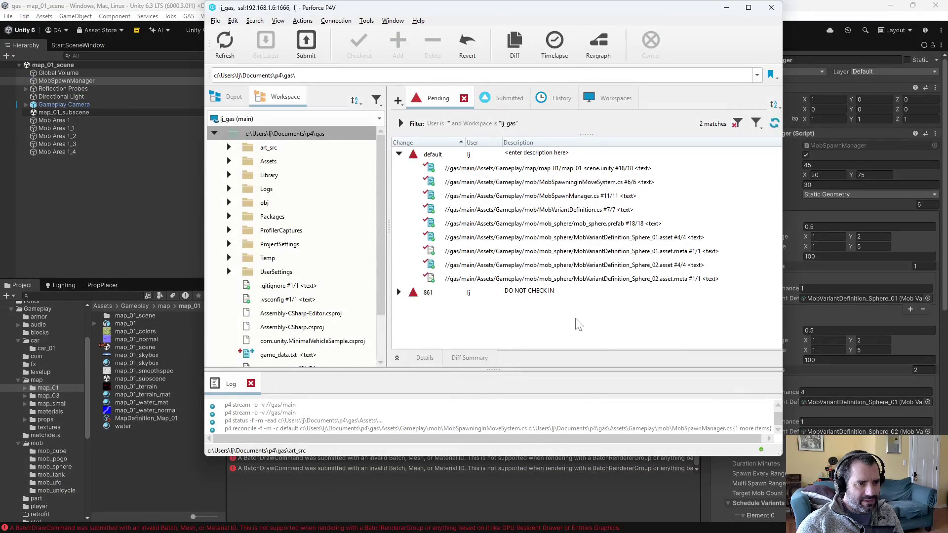
left_click(575, 168)
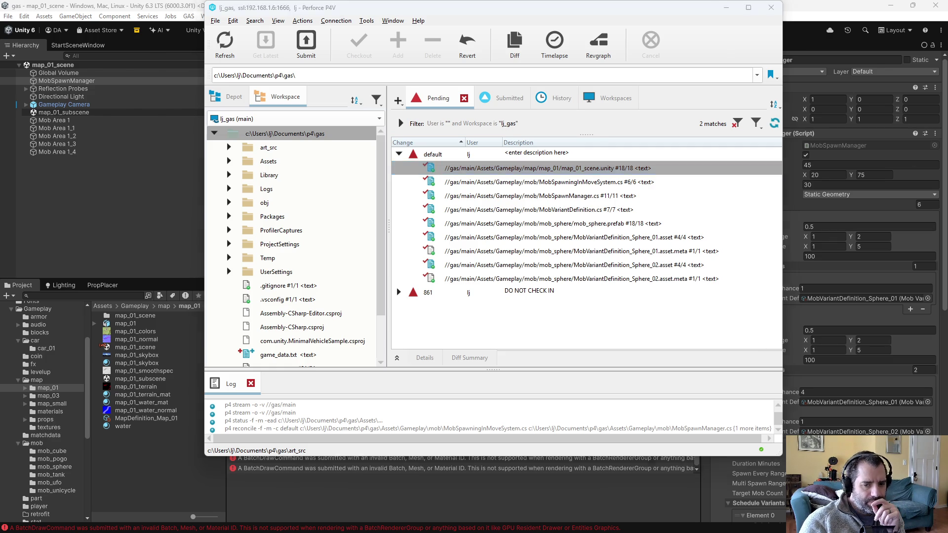
key("alt+Tab")
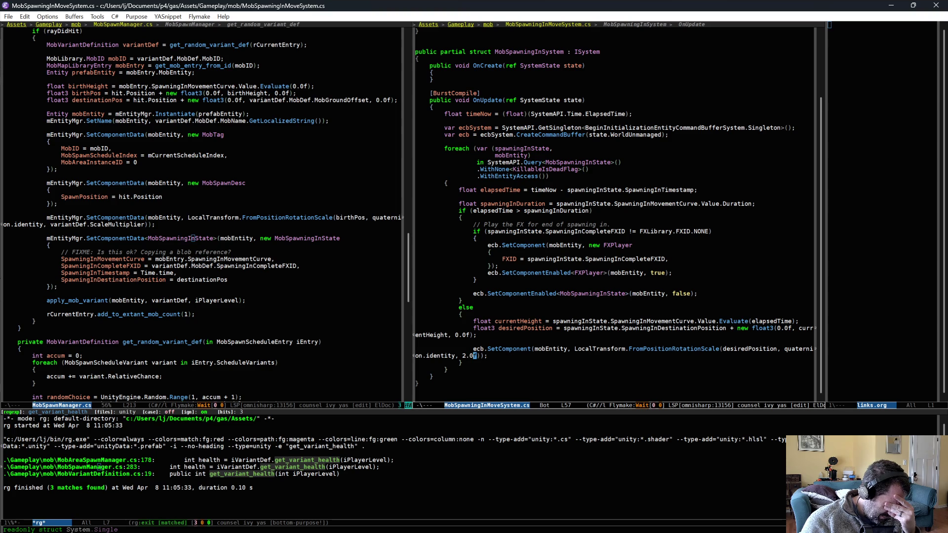
Step: Make MobOrientSystem.cs use FromPositionRotationScale with a 2.0f scale and save it
key("ctrl+c")
key("p")
key("f")
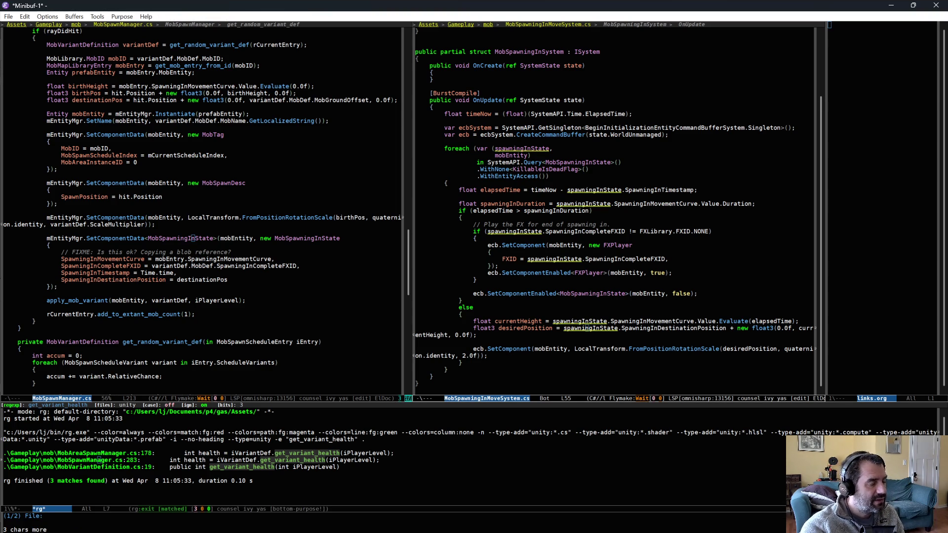
type("mobo")
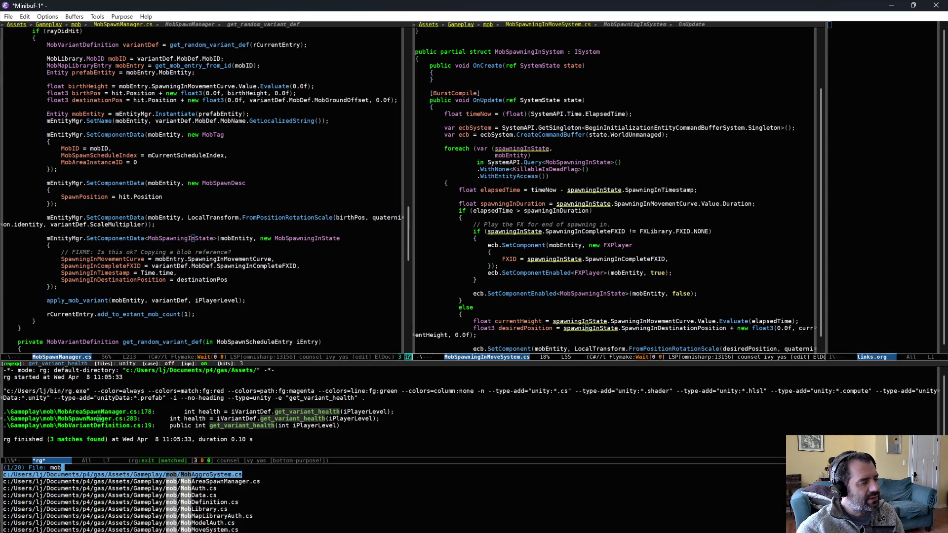
key("Return")
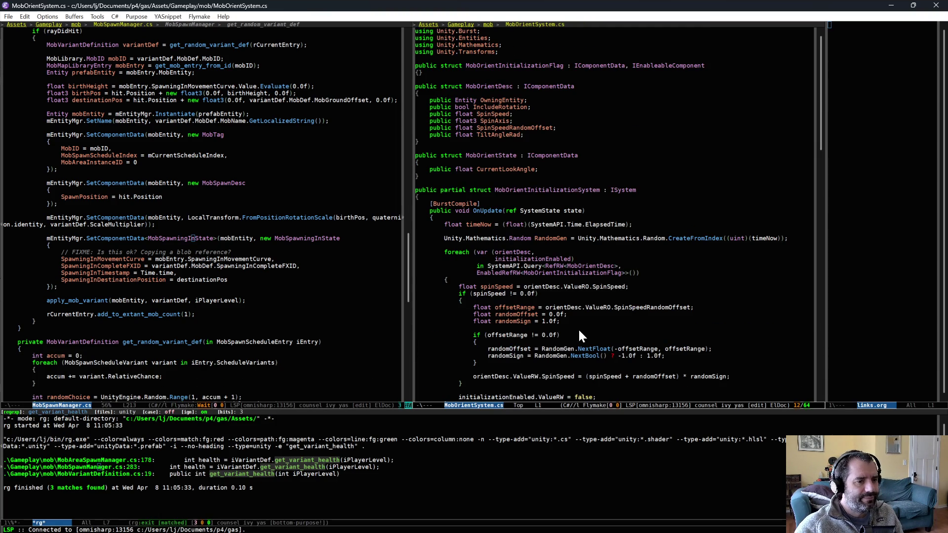
scroll(579, 329, "down", 9)
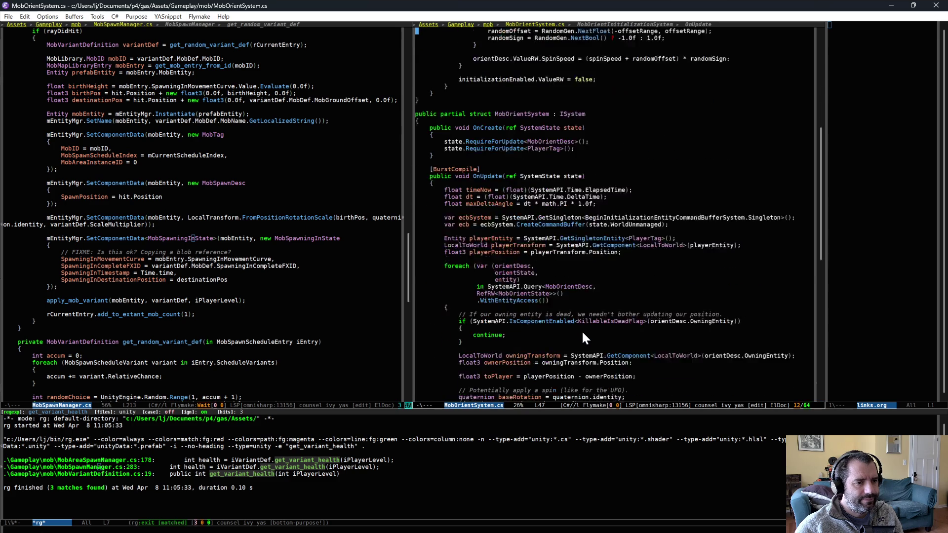
scroll(581, 330, "down", 5)
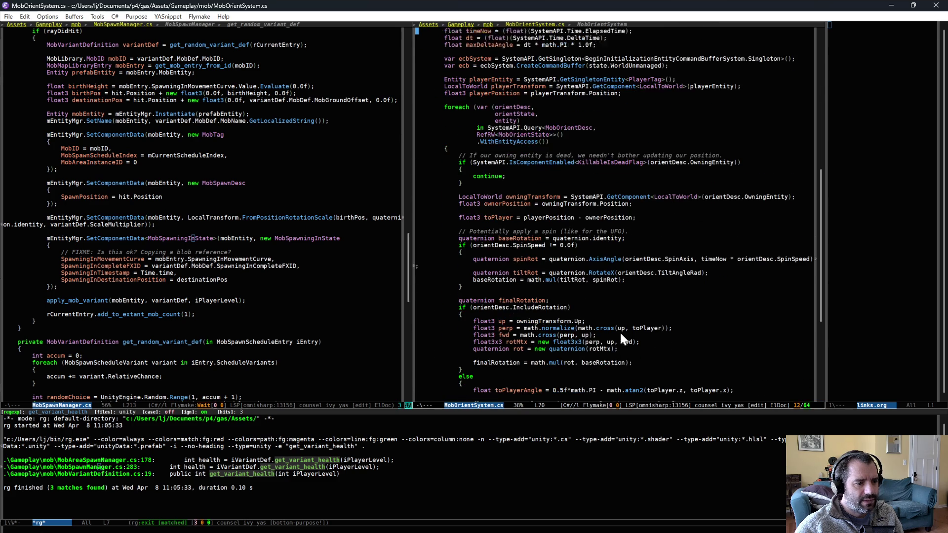
scroll(622, 333, "down", 7)
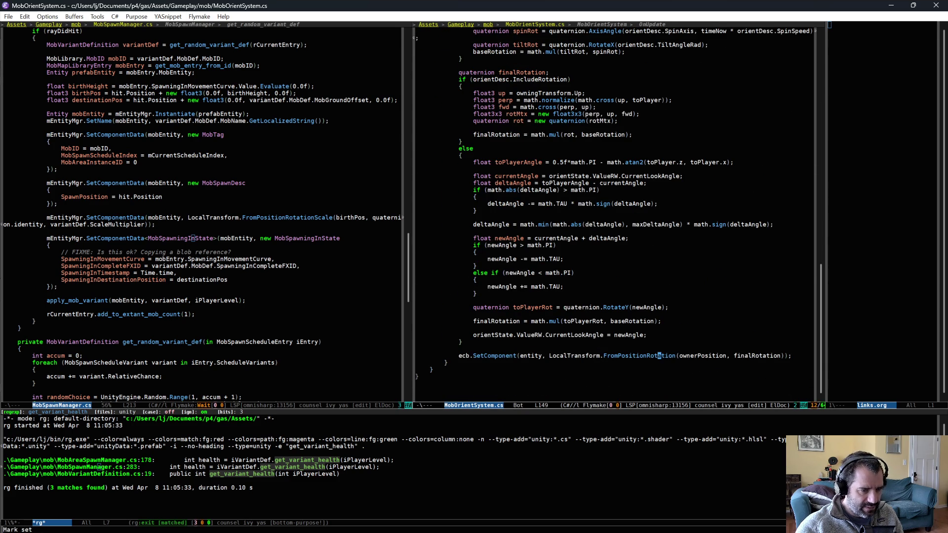
left_click(675, 357)
type("Scale")
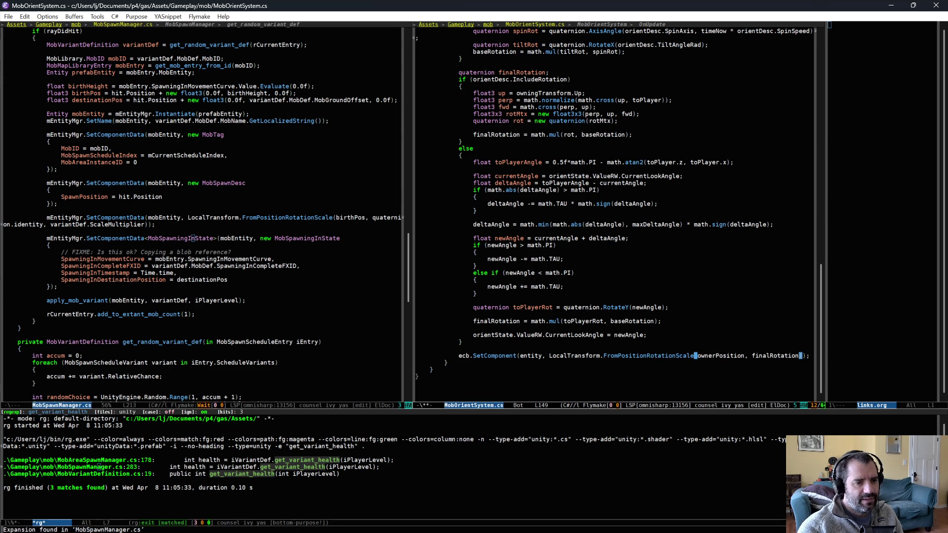
type(", 2.0f")
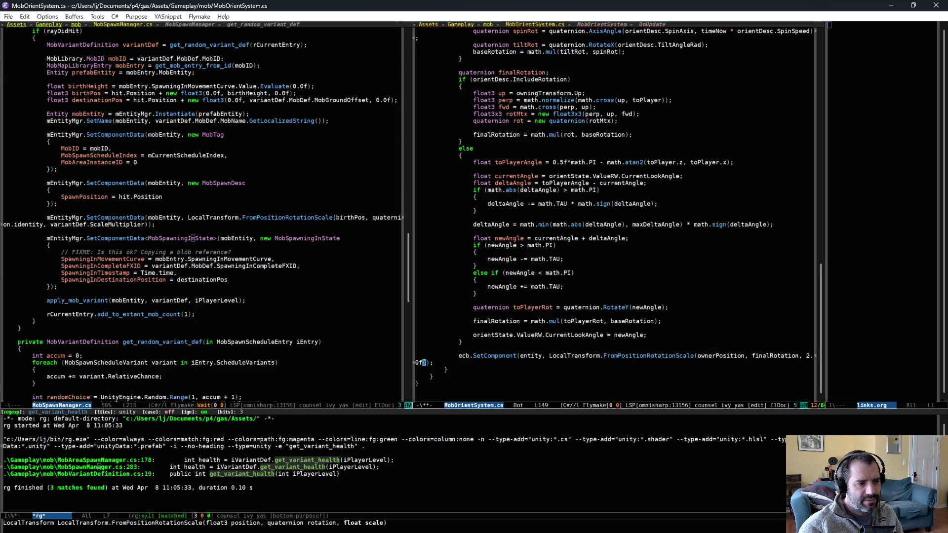
key("ctrl+x")
key("ctrl+s")
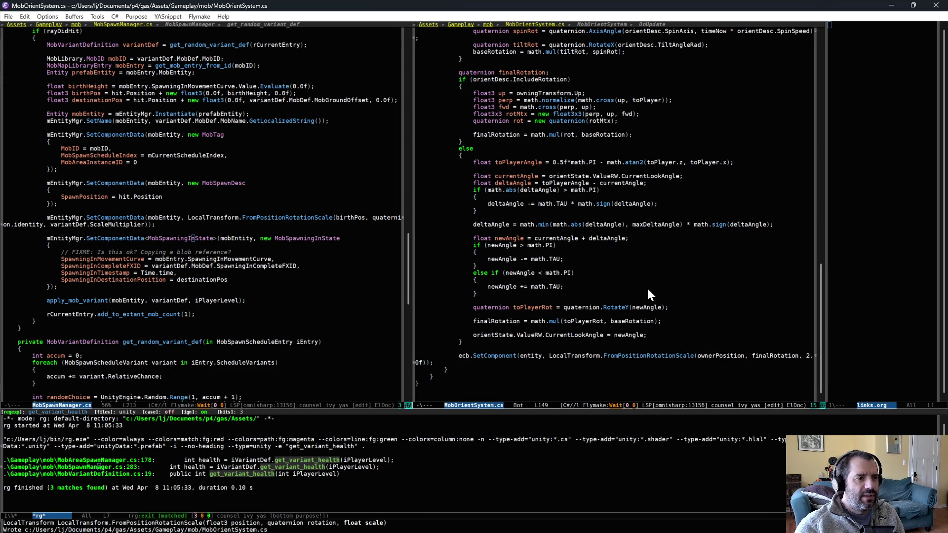
Step: Multiply MobGroundOffset by 2.0f on MobSpawnManager.cs's destinationPos line and save
key("ctrl+x")
key("b")
key("Return")
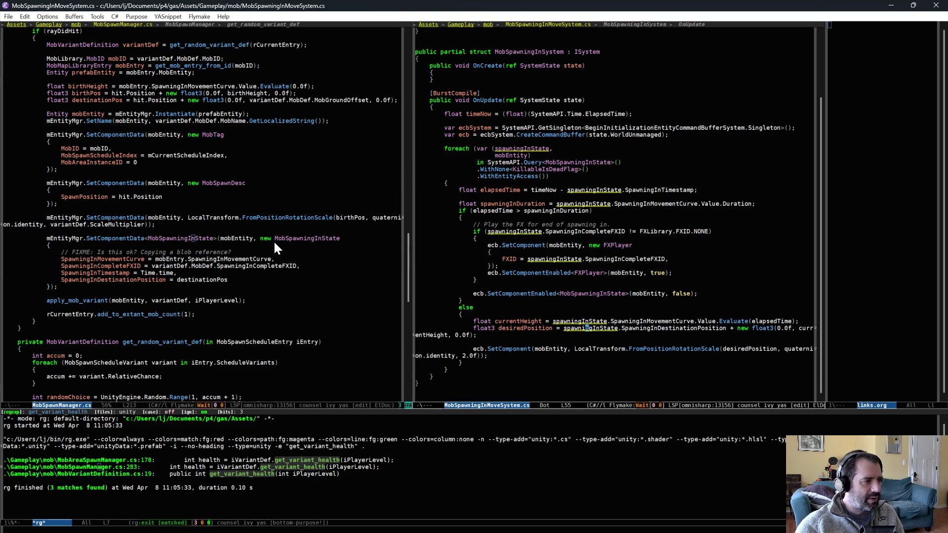
left_click(274, 242)
scroll(273, 242, "up", 1)
scroll(285, 258, "up", 4)
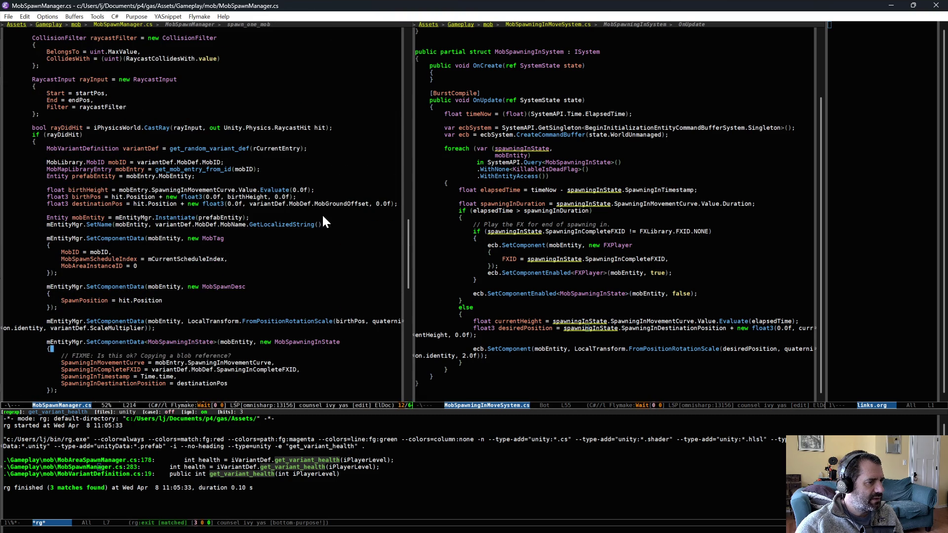
left_click(366, 204)
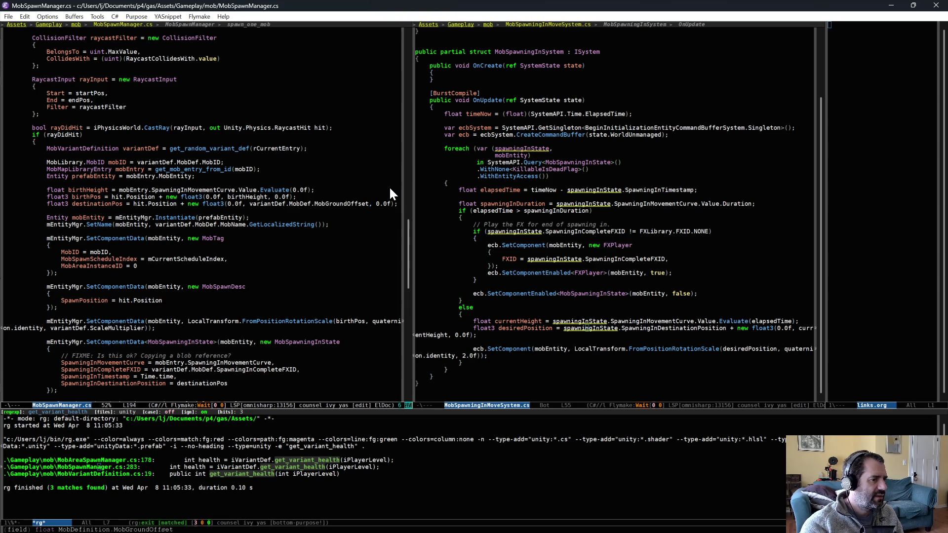
type("*2.0f")
key("ctrl+x")
key("ctrl+s")
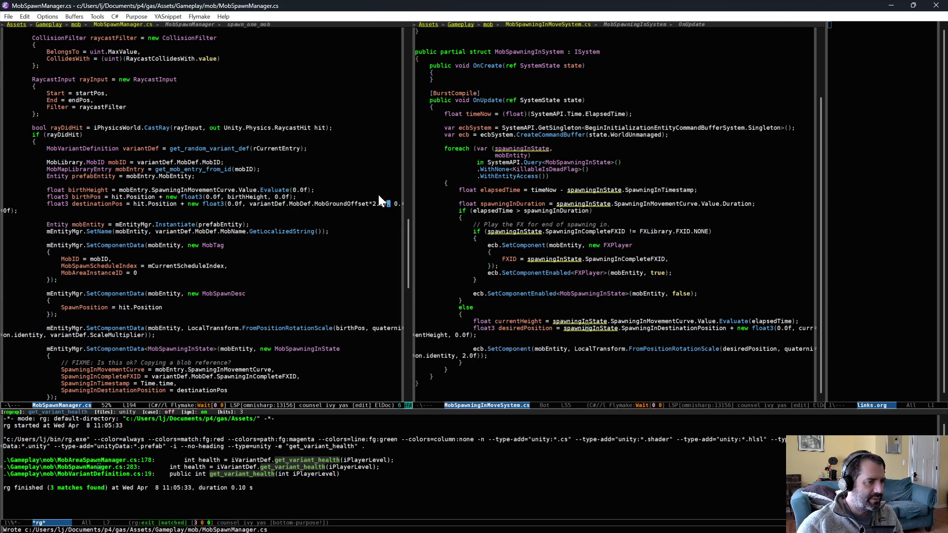
key("alt+Tab")
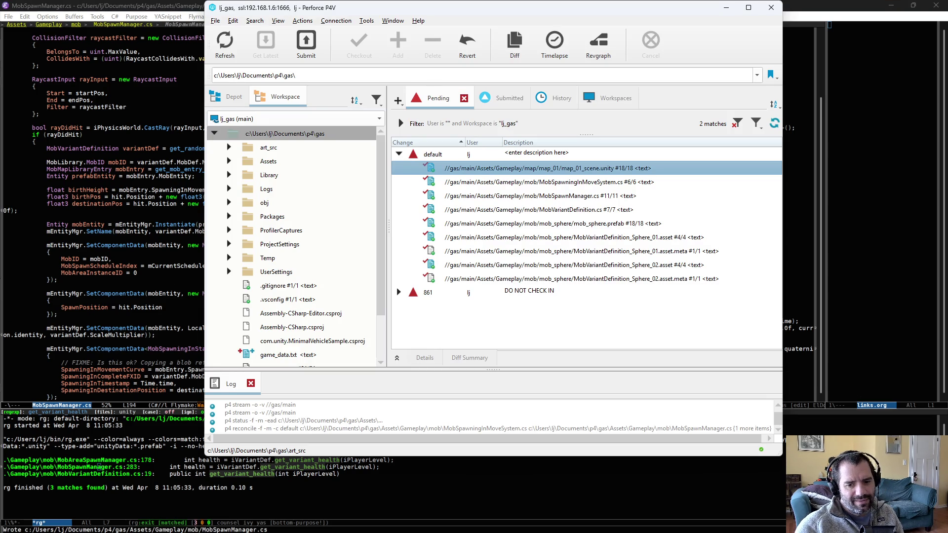
key("alt+Tab")
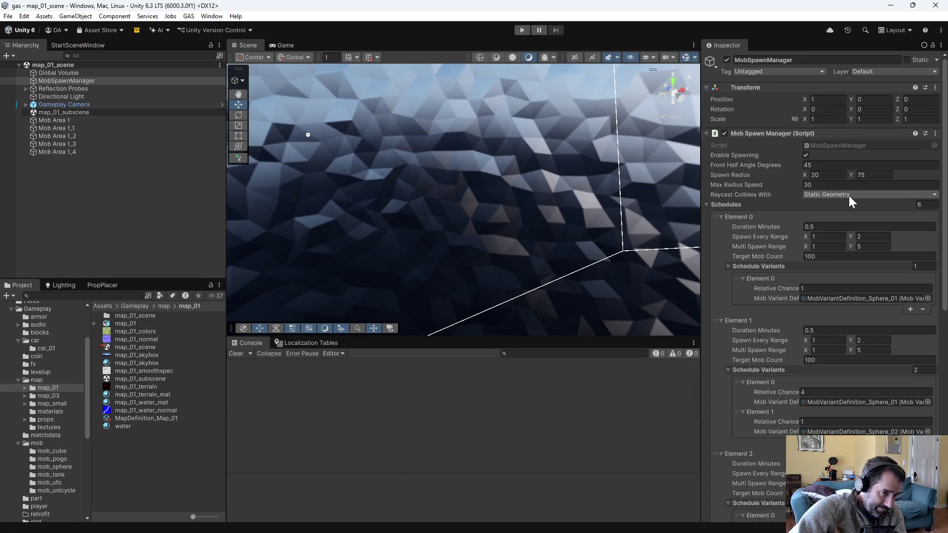
Step: Deselect MobSpawnManager, start play mode, and drive toward the spawned mobs
left_click(562, 182)
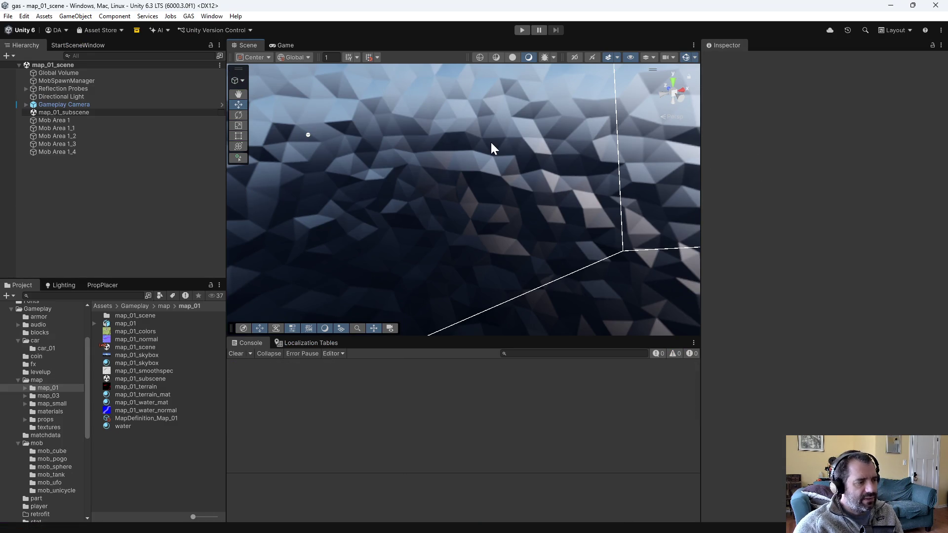
left_click(522, 30)
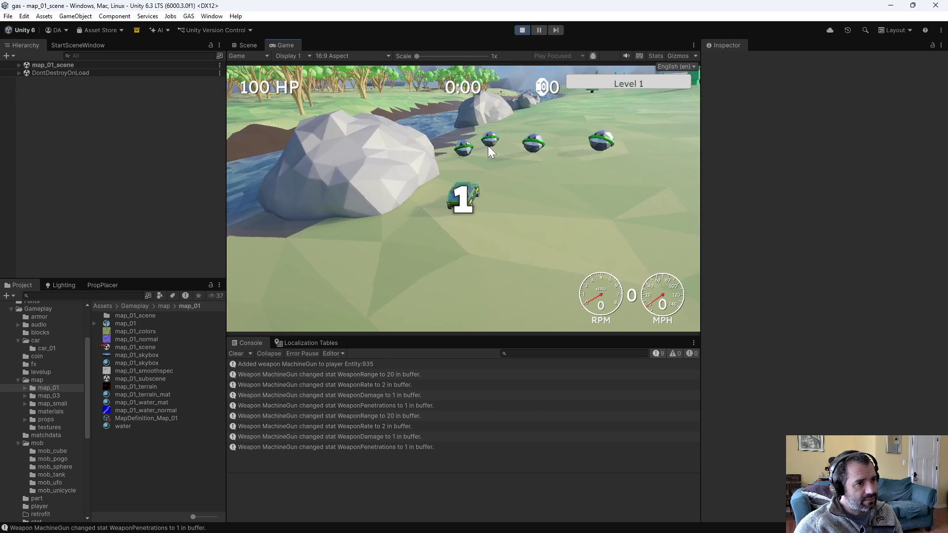
key("s")
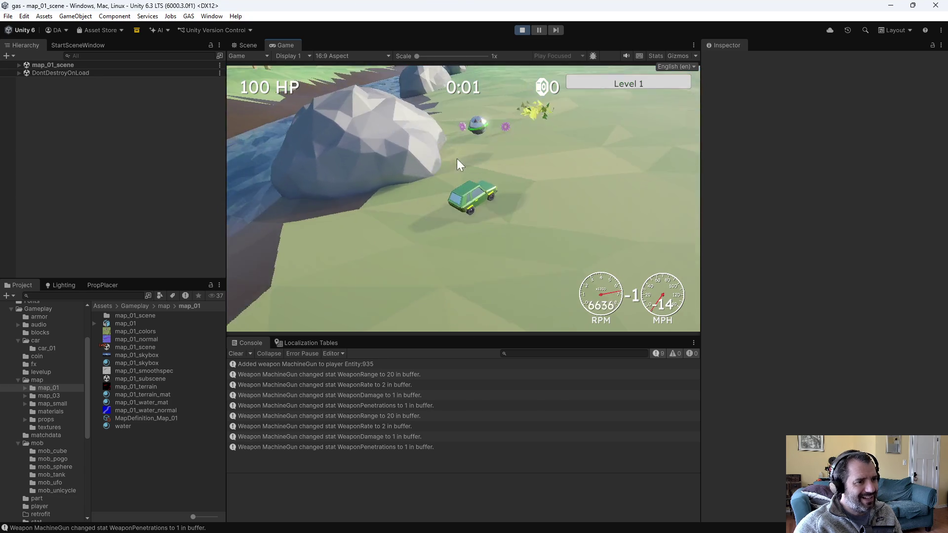
key("w")
key("a")
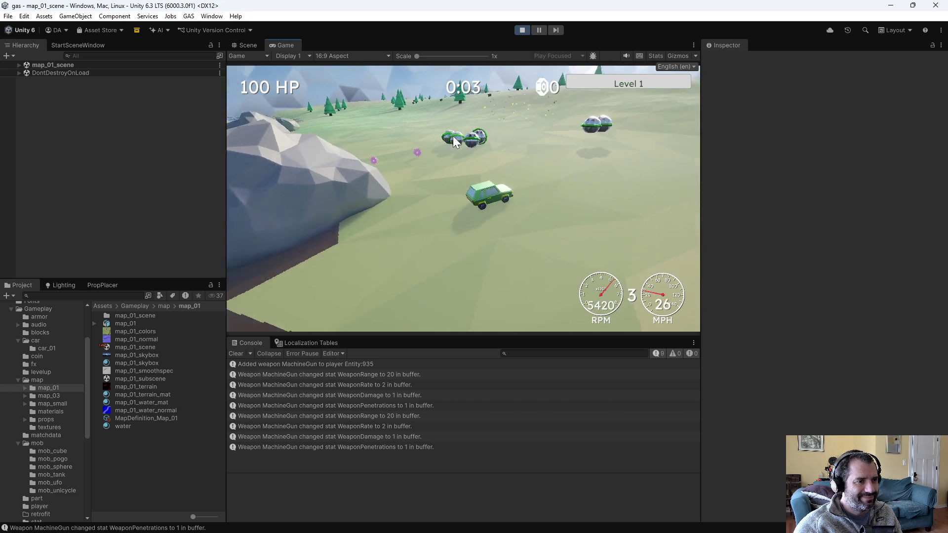
key("w")
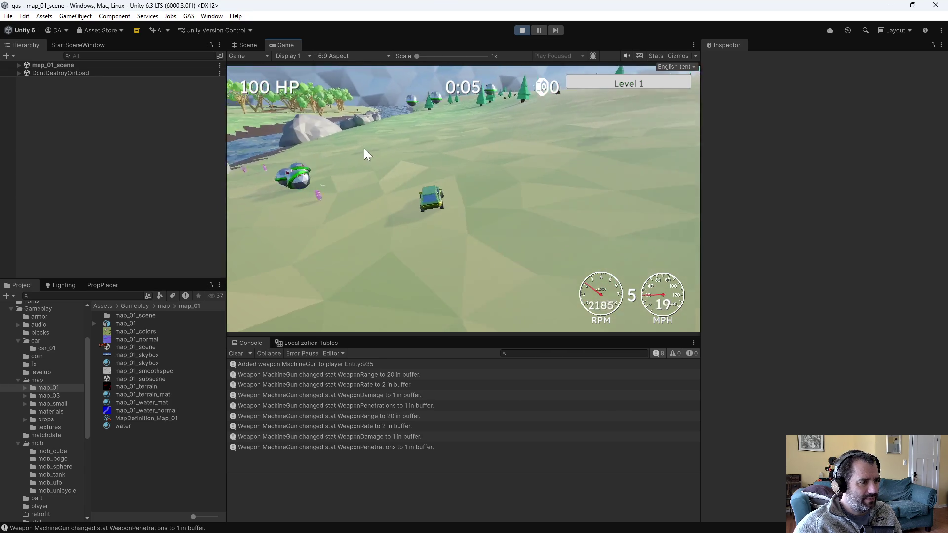
Step: Keep driving around the river and hills until the retrofit screen appears
key("w")
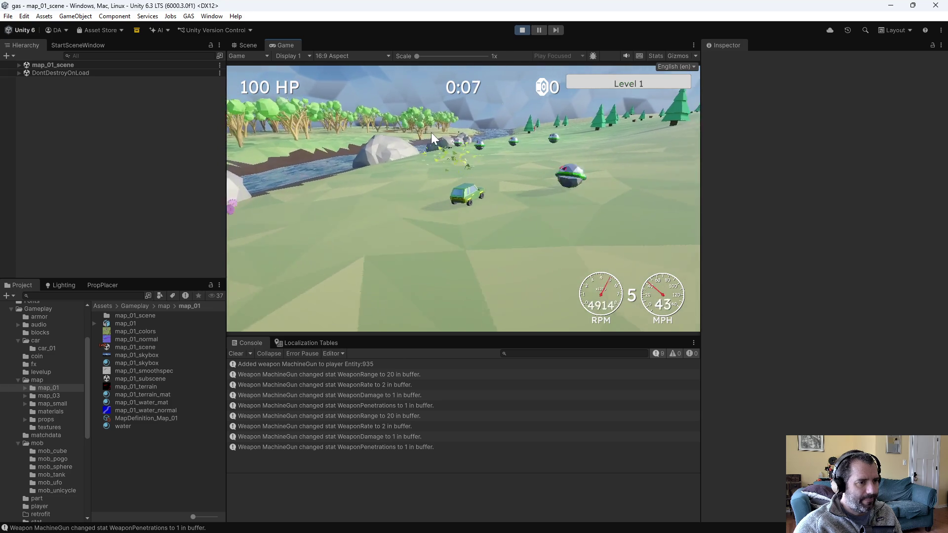
key("a")
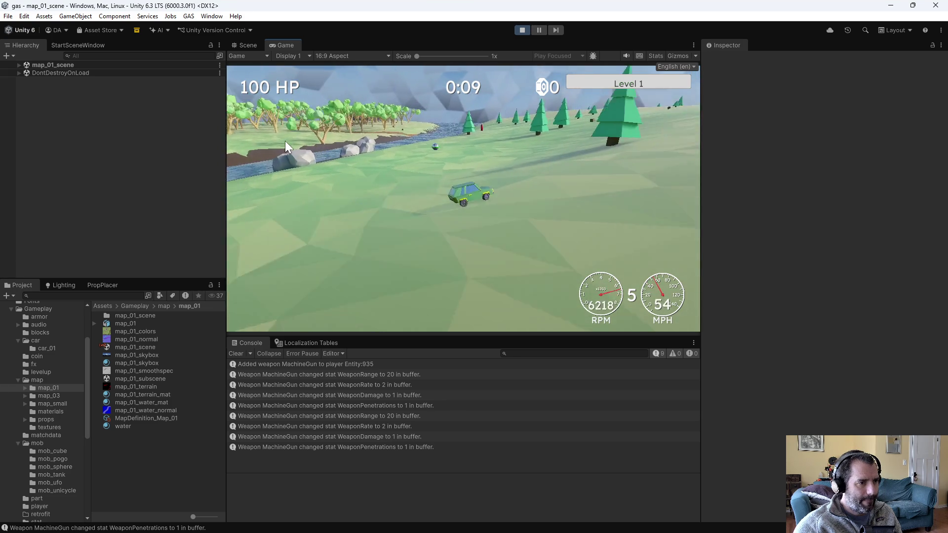
key("a")
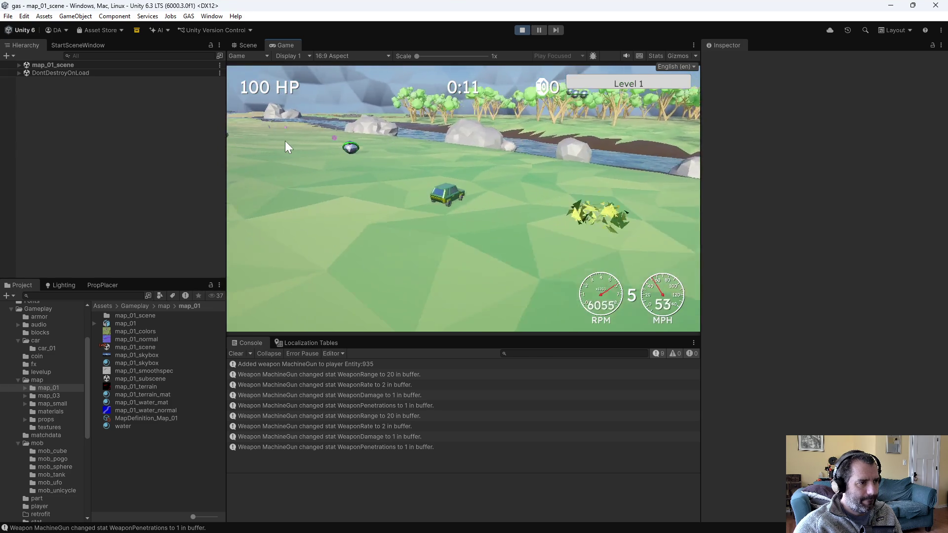
key("a")
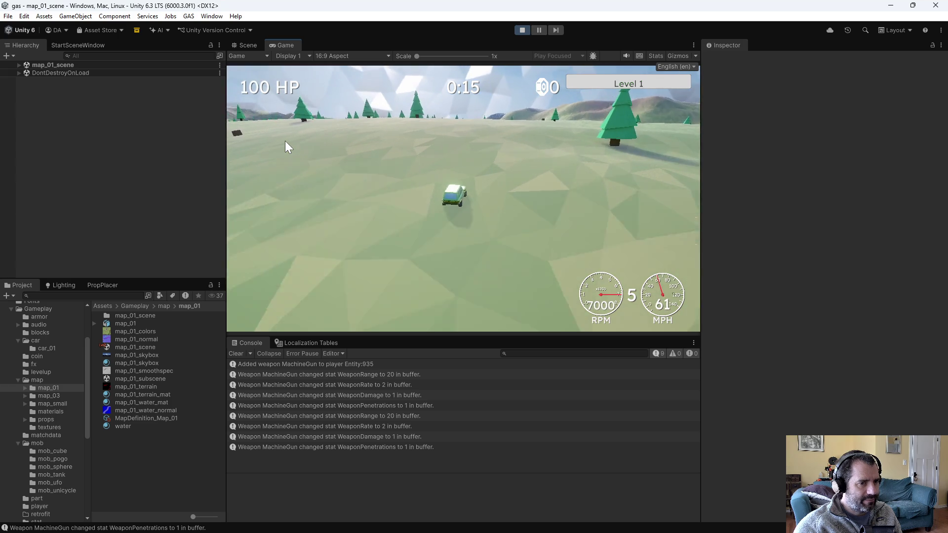
key("d")
key("a")
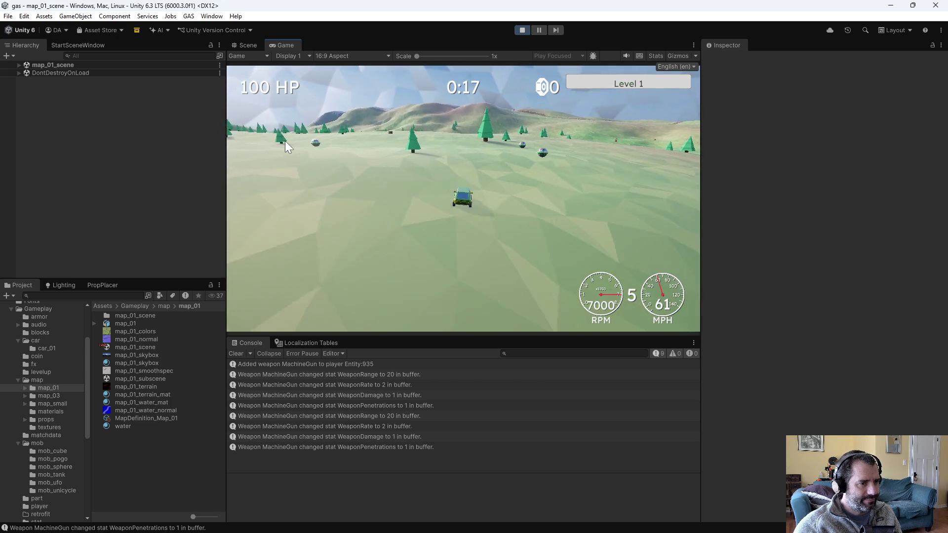
key("a")
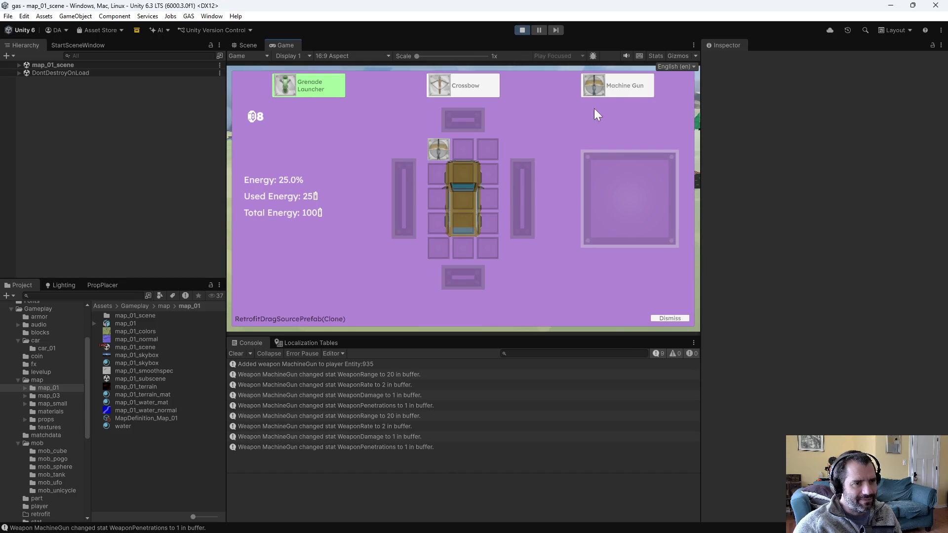
Step: Fit the Machine Gun into a car slot and drive off along the river
mouse_move(597, 86)
left_mouse_down()
mouse_move(530, 151)
mouse_move(488, 149)
left_mouse_up()
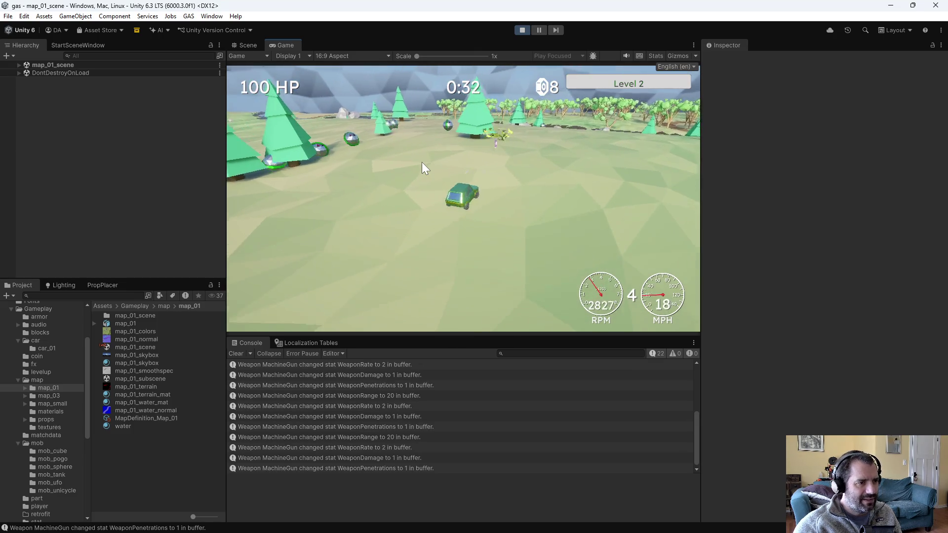
key("w")
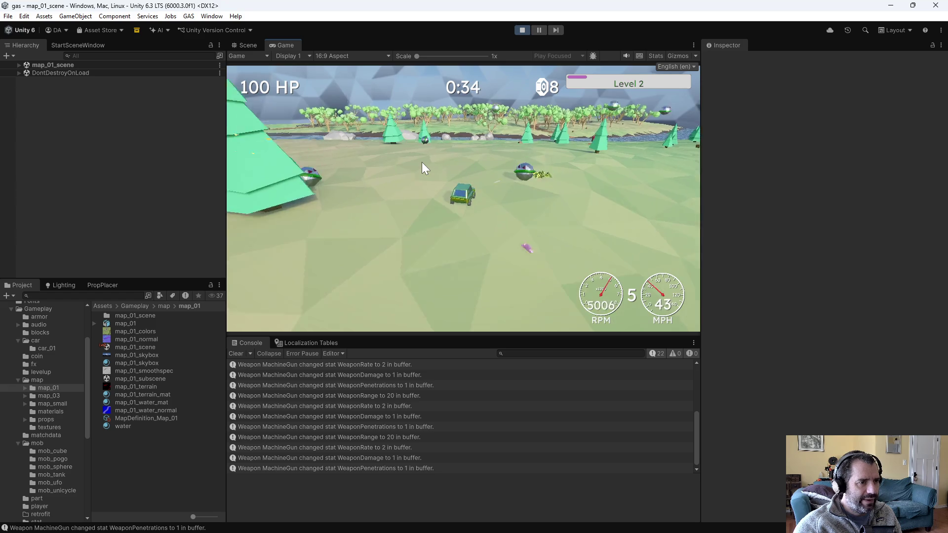
key("w")
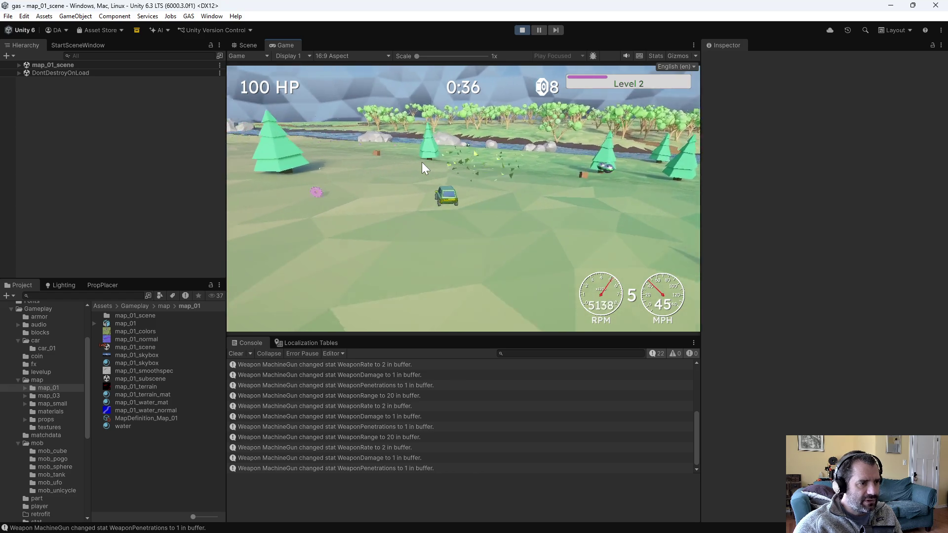
key("a")
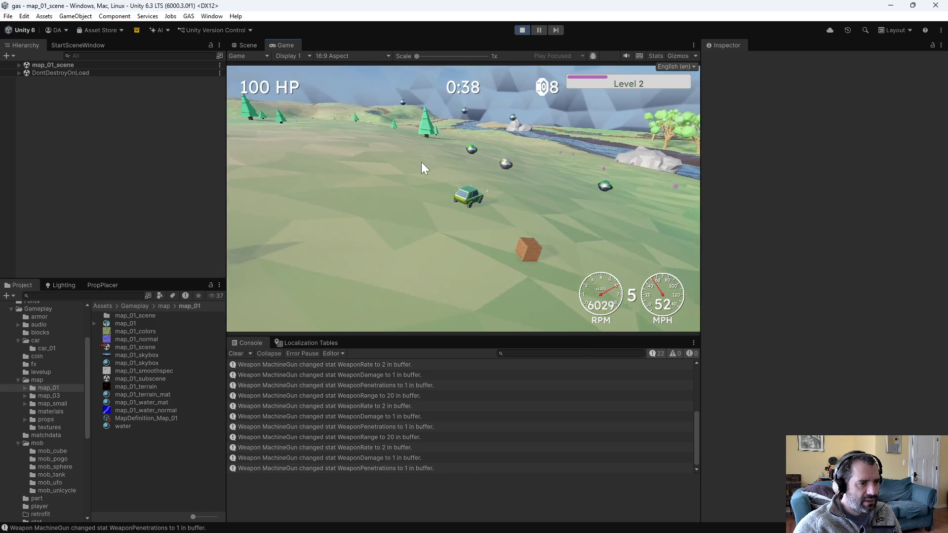
key("a")
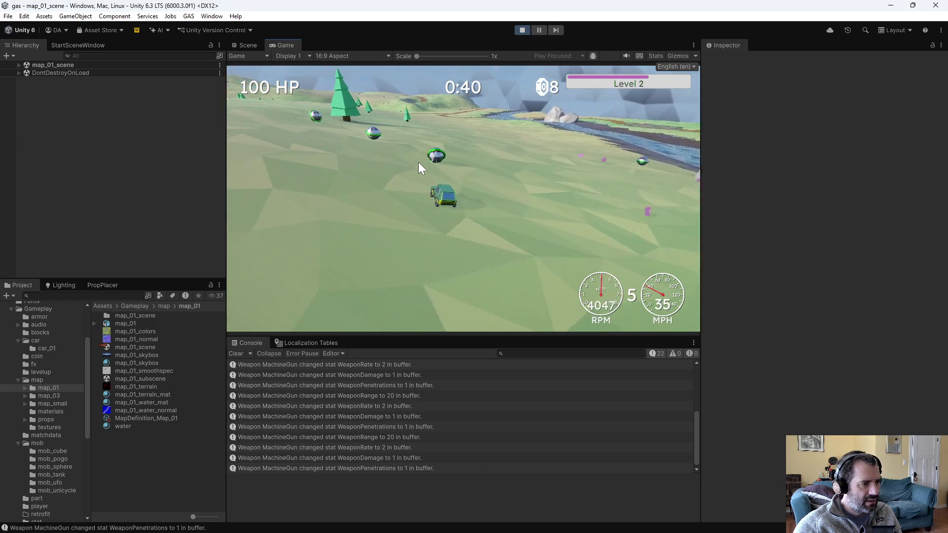
Step: Drive past the UFO mobs into the sphere mobs until the next retrofit screen
key("a")
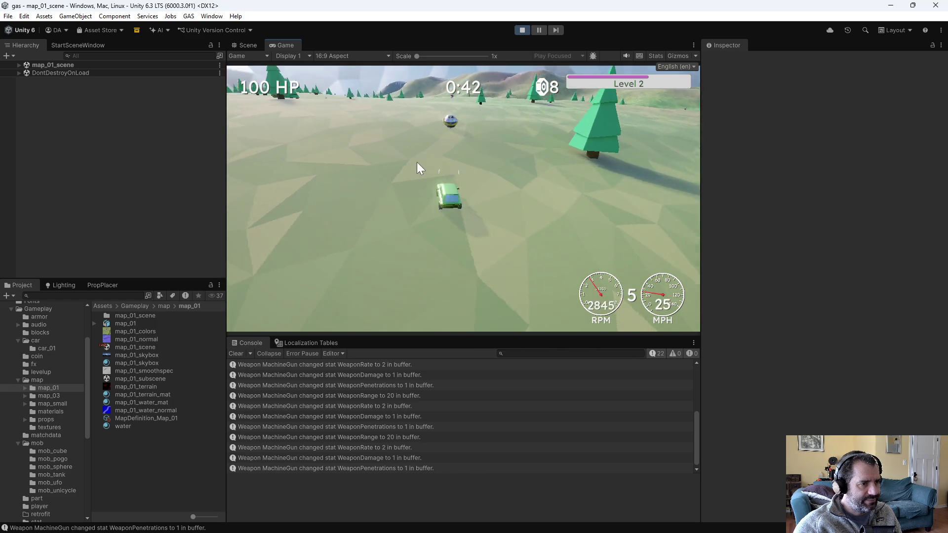
key("w")
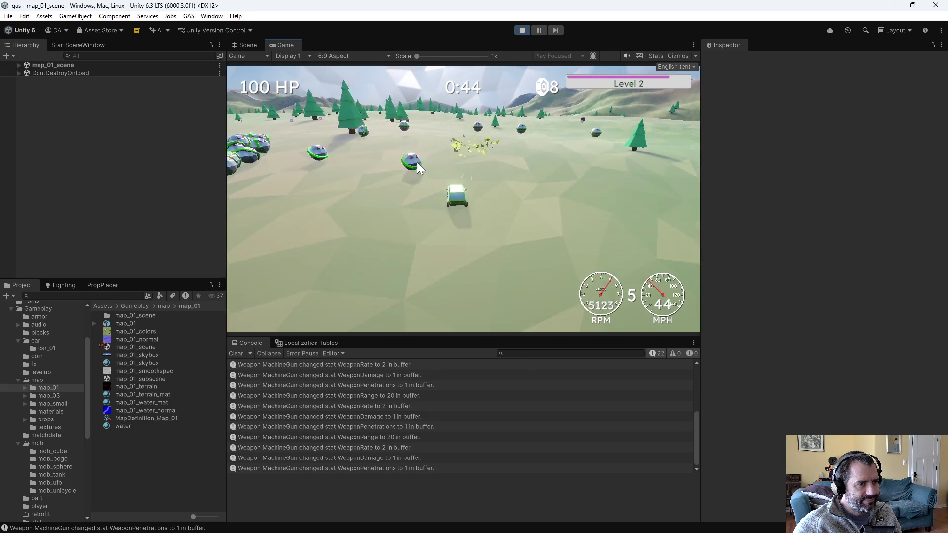
key("w")
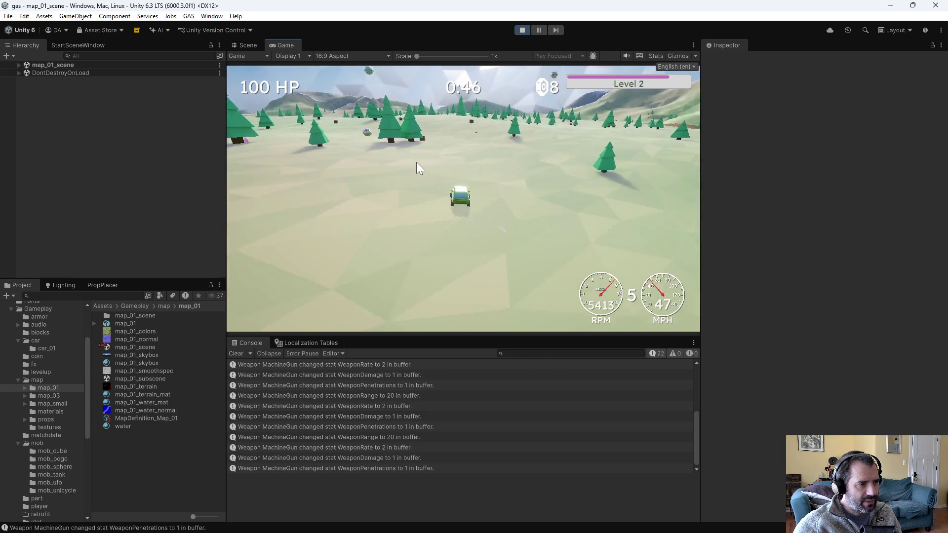
key("a")
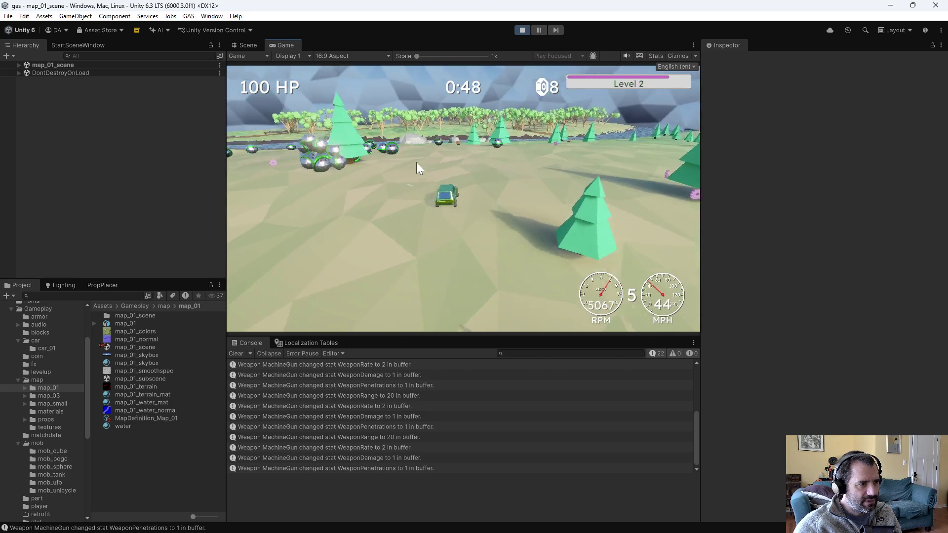
key("w")
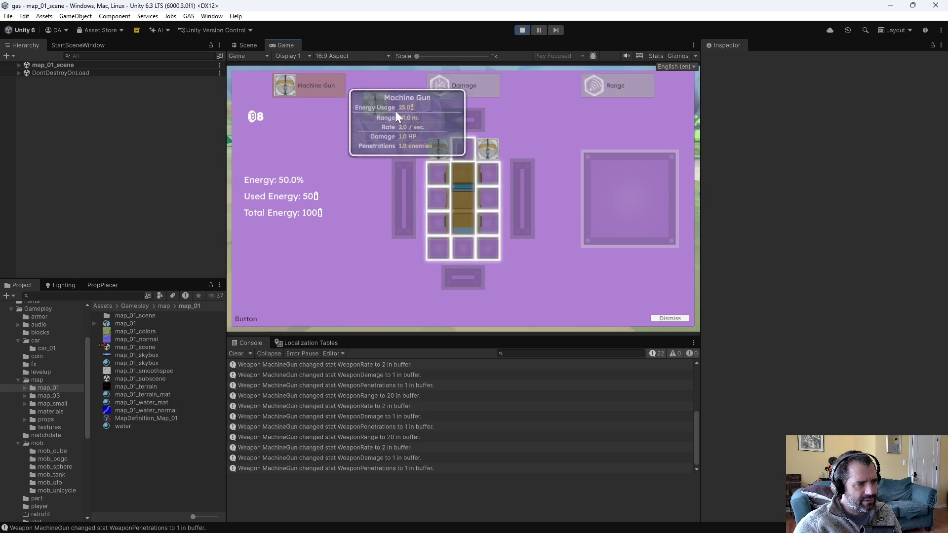
Step: Add another Machine Gun to the car and drive toward the mobs on the hills
left_click(464, 151)
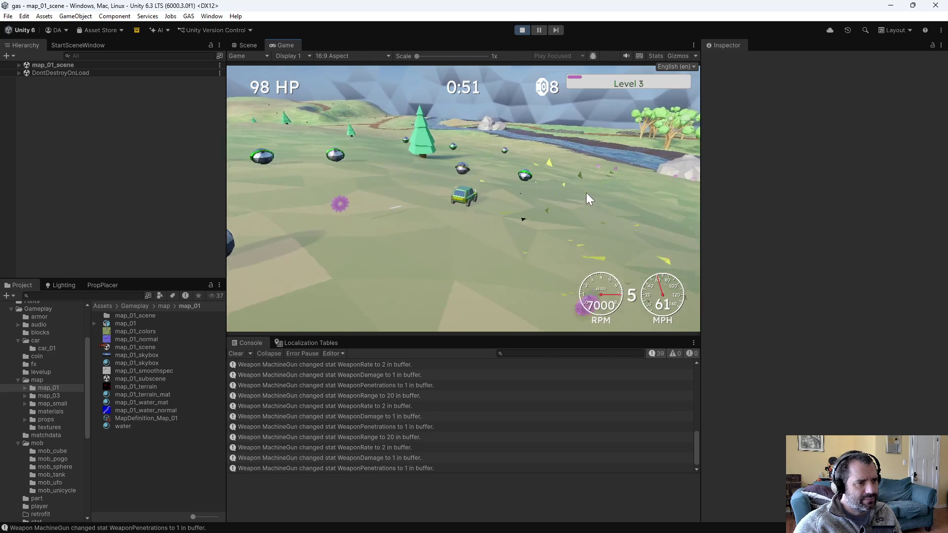
key("d")
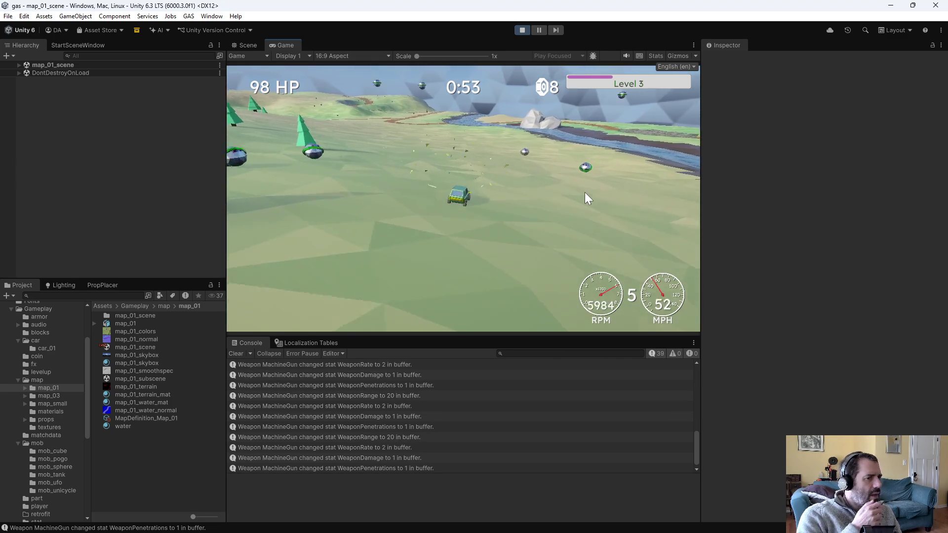
key("a")
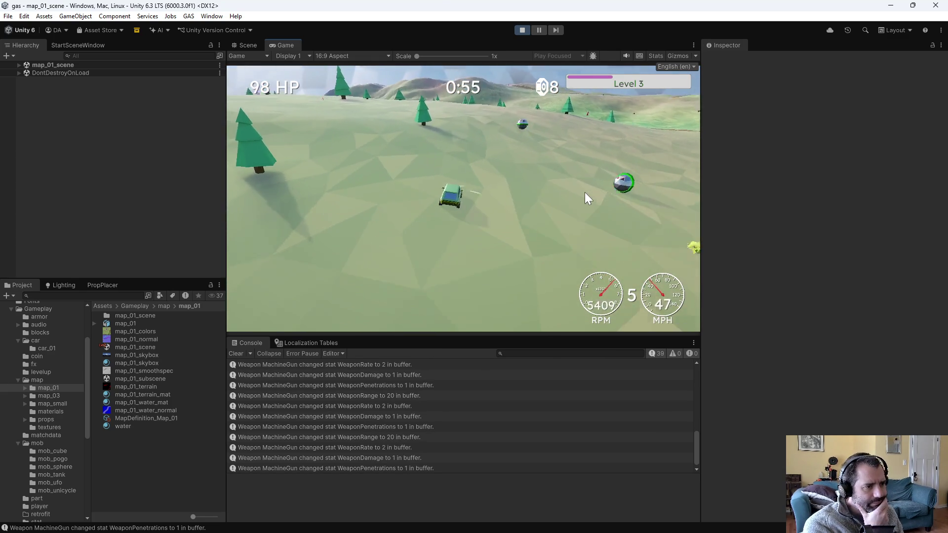
key("w")
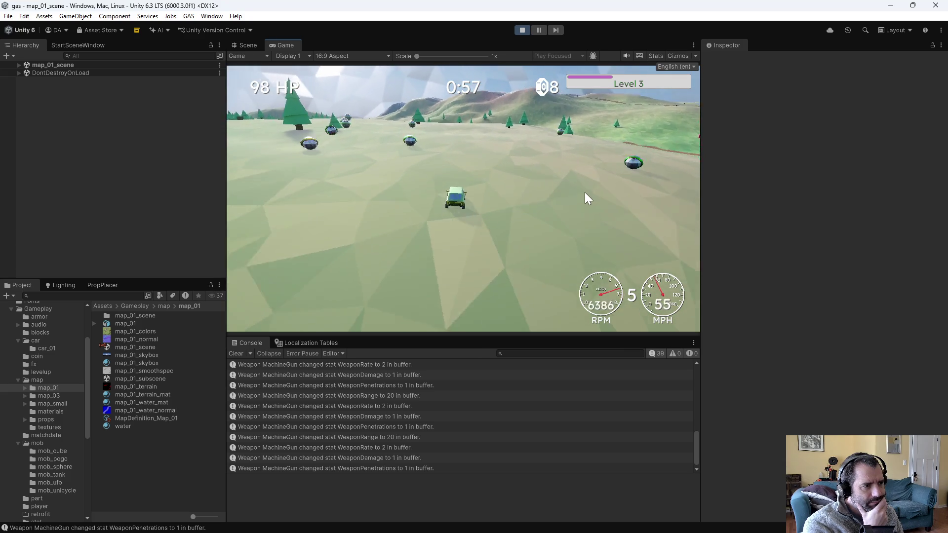
key("a")
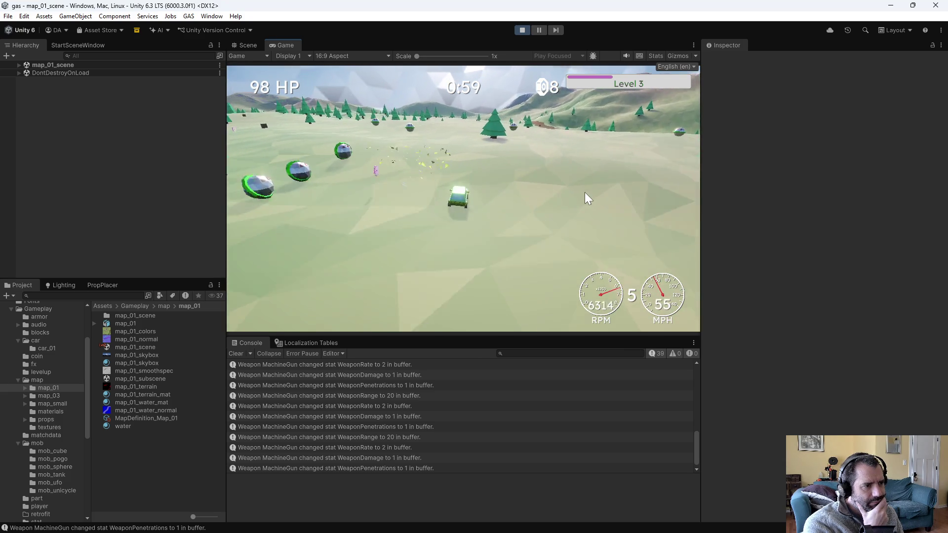
Step: Brake, reverse and charge into the mob group until the 75% energy retrofit screen
key("a")
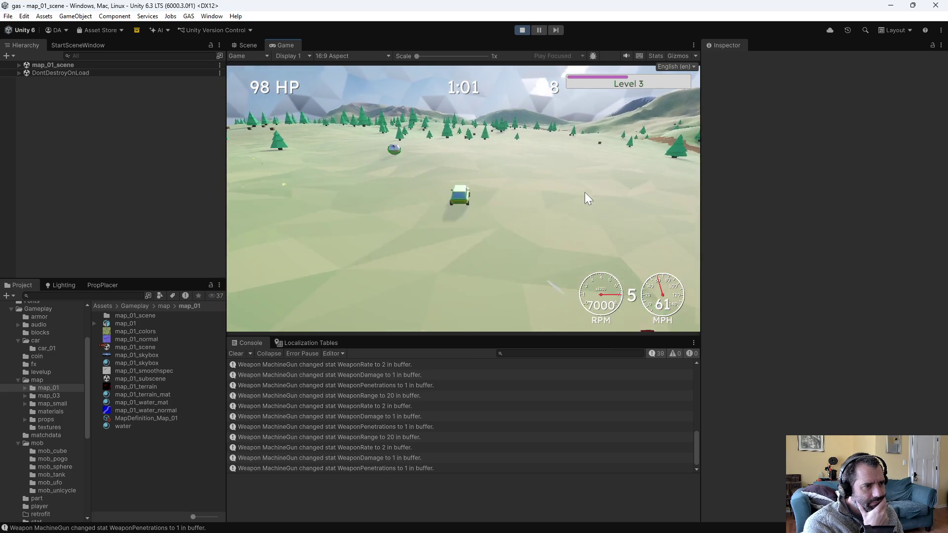
key("s")
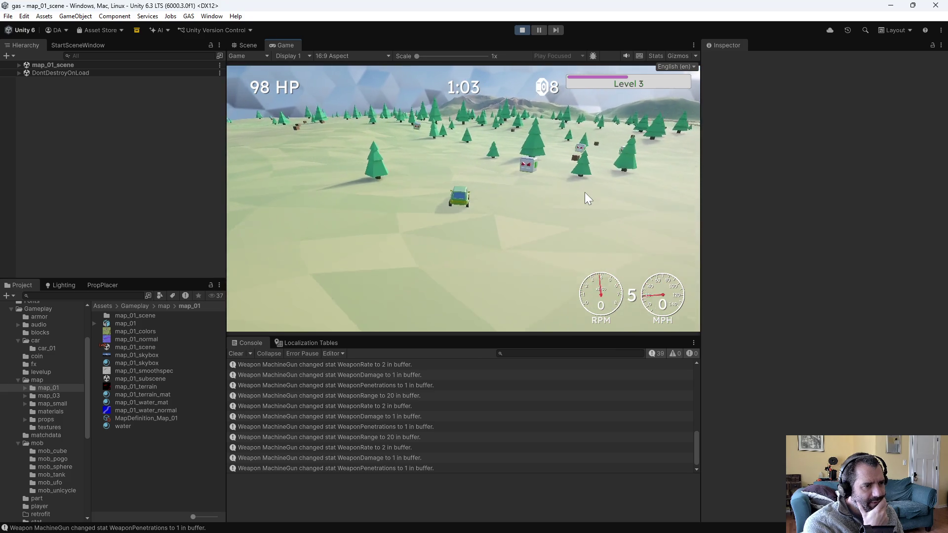
key("s")
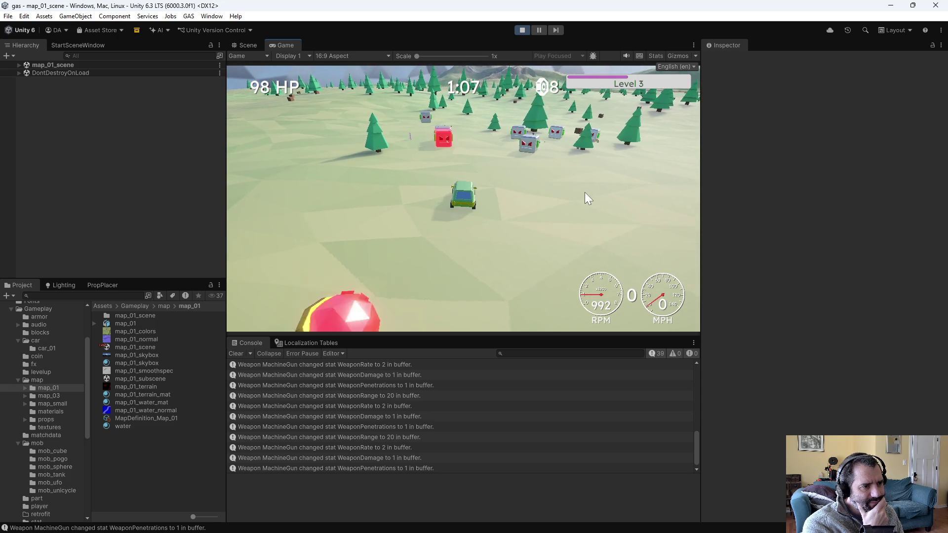
key("w")
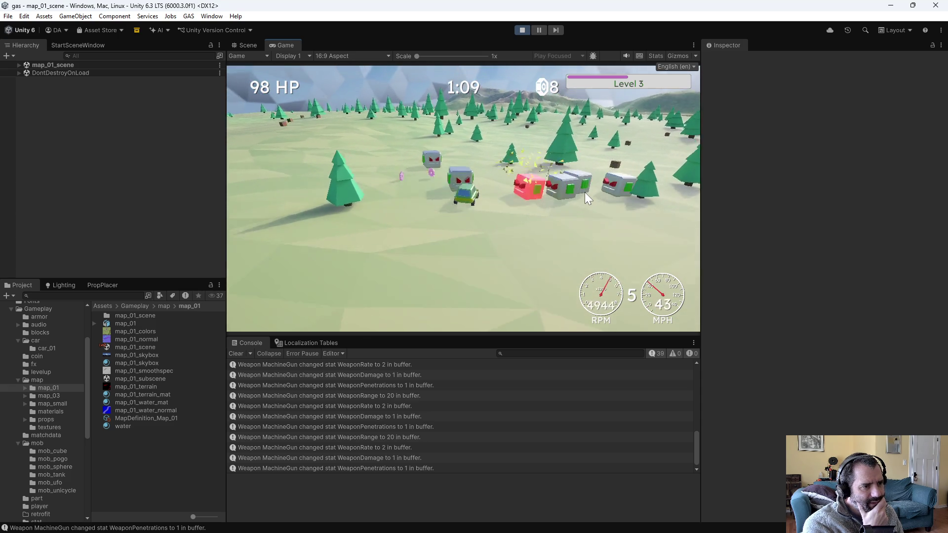
key("d")
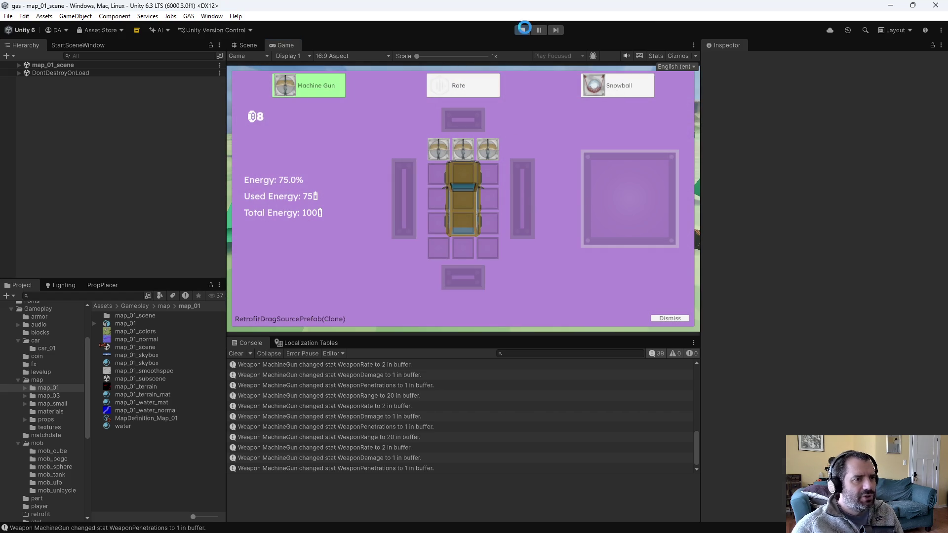
Step: Stop the play-test and switch back to Emacs showing the mob spawn manager code
left_click(523, 30)
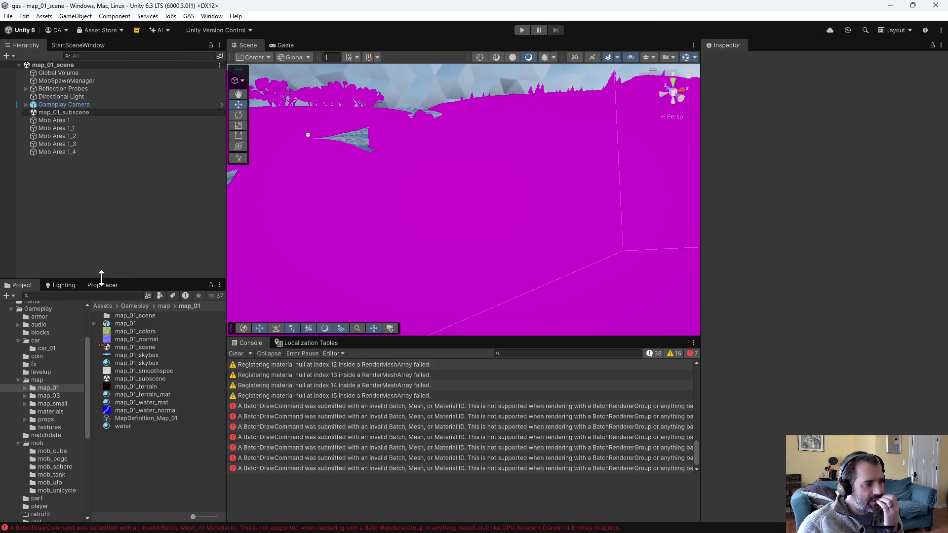
key("alt+Tab")
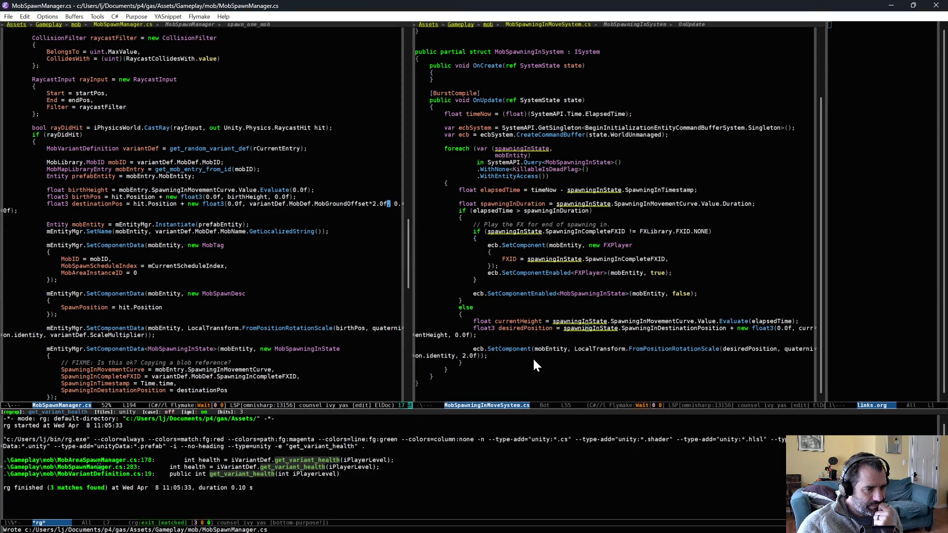
Step: On line 194, replace MobGroundOffset's 2.0f factor with variantDef.ScaleMultiplier and save MobSpawnManager.cs
left_click(465, 356)
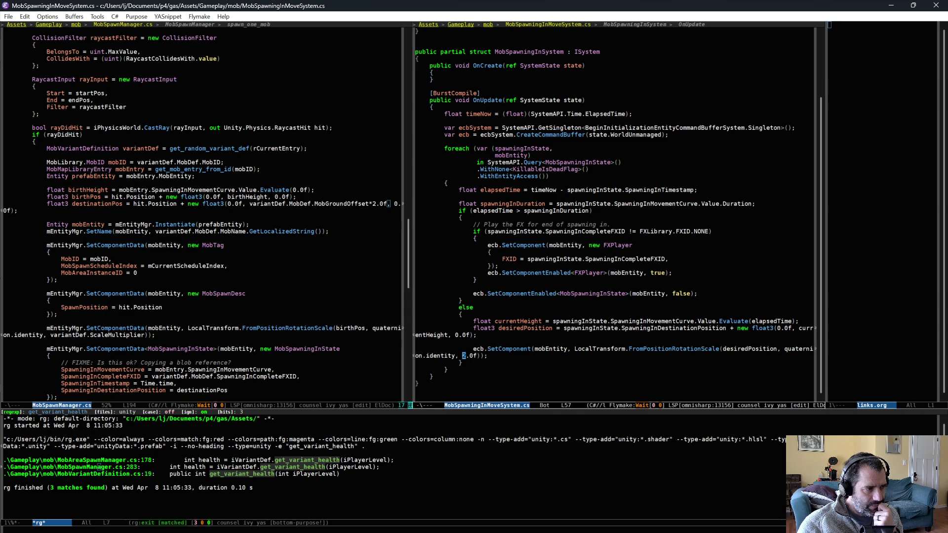
scroll(312, 230, "down", 2)
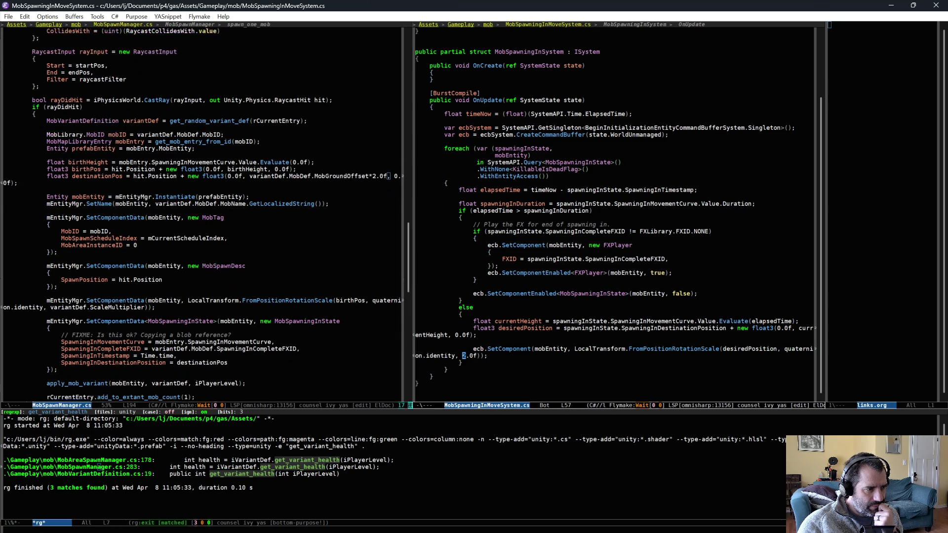
scroll(308, 324, "down", 10)
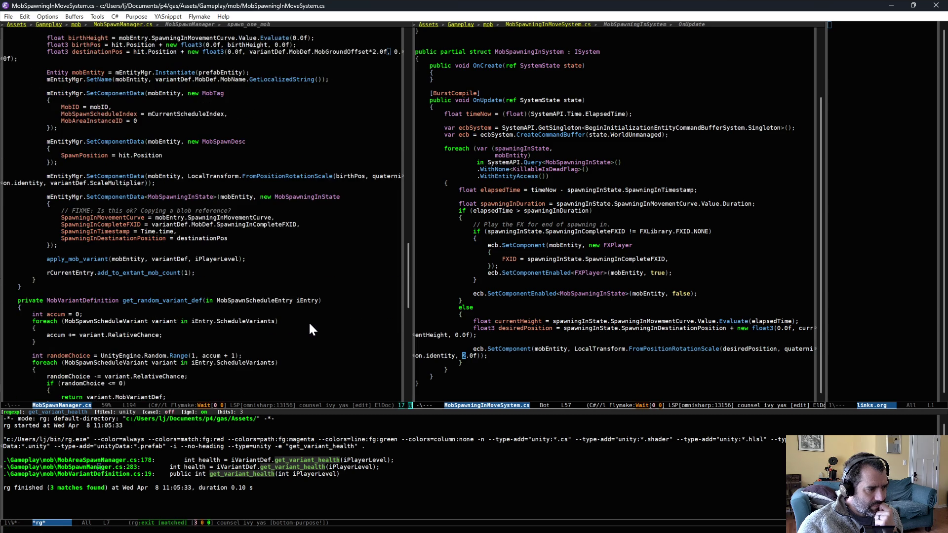
scroll(310, 329, "up", 10)
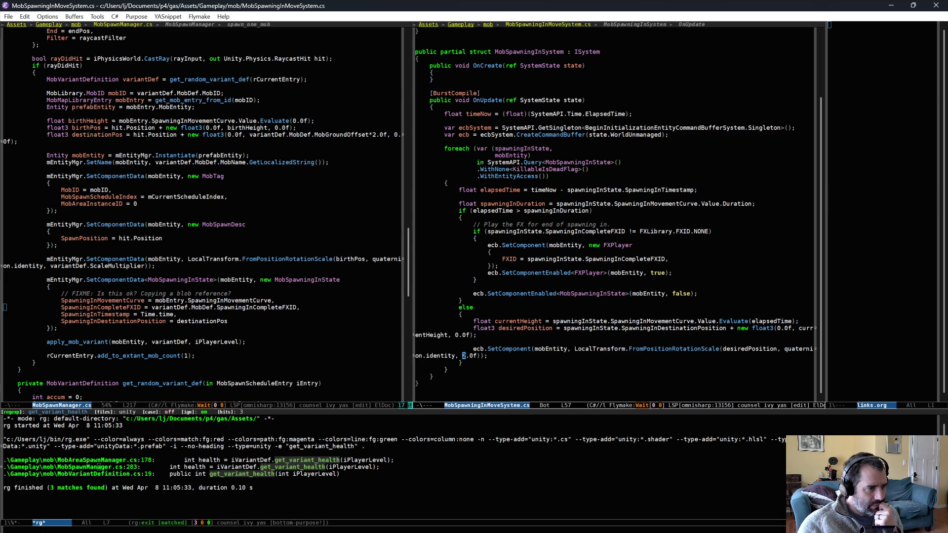
left_click(389, 135)
key("BackSpace")
key("BackSpace")
key("BackSpace")
type("variantDef")
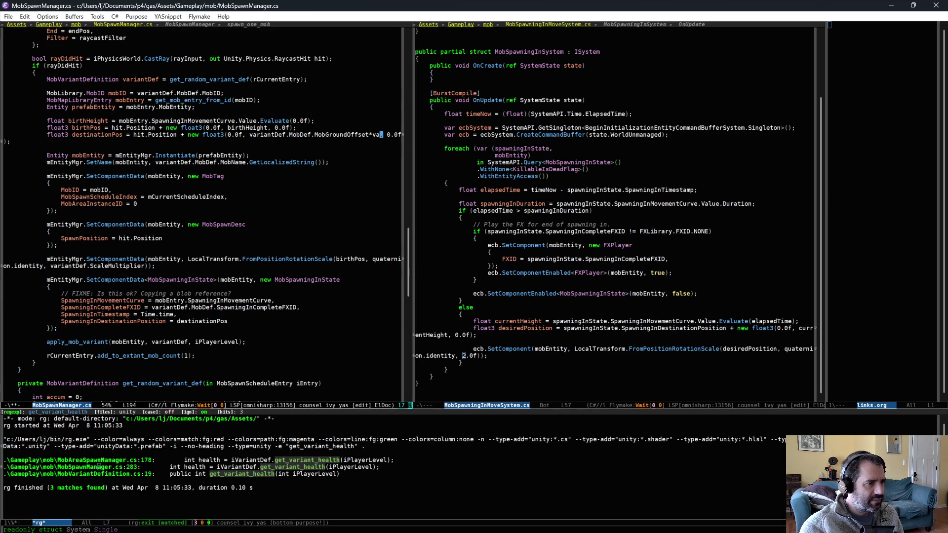
type(".ScaleMultiplier")
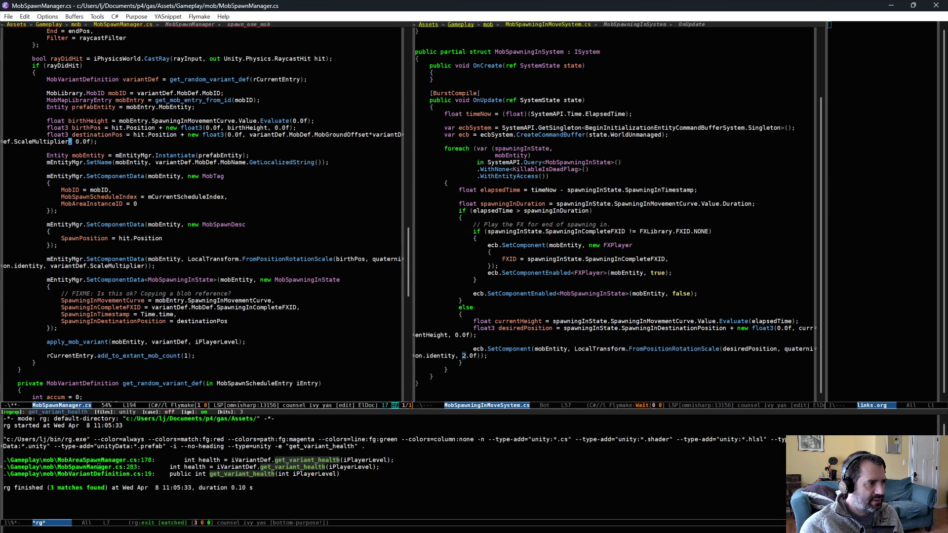
type(",")
key("ctrl+x")
key("ctrl+s")
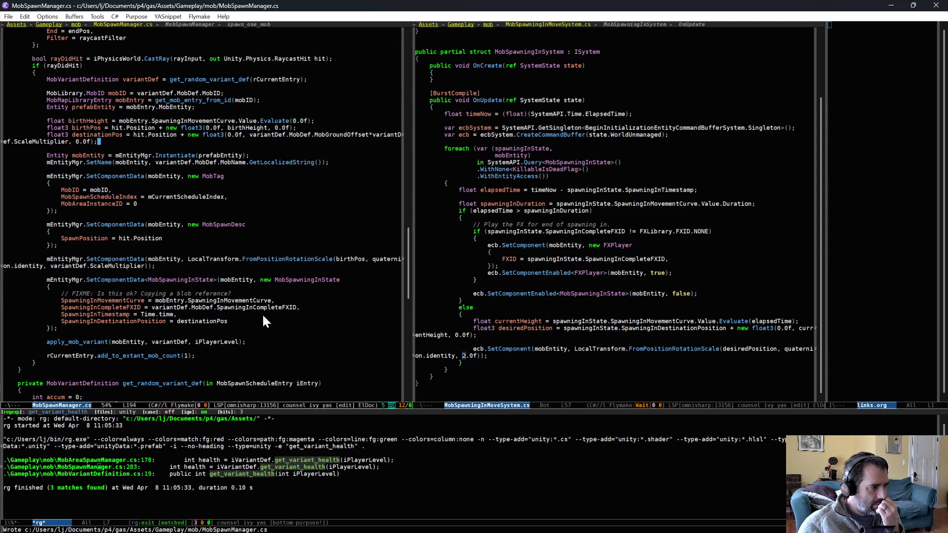
Step: Inspect the spawning transform line and the spawningInState variable in MobSpawningInMoveSystem.cs
left_click(281, 322)
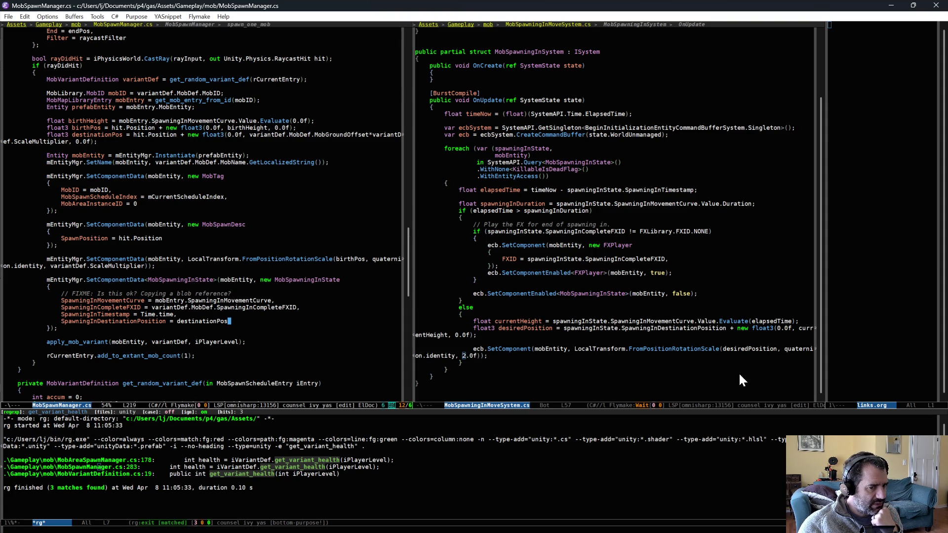
triple_click(555, 357)
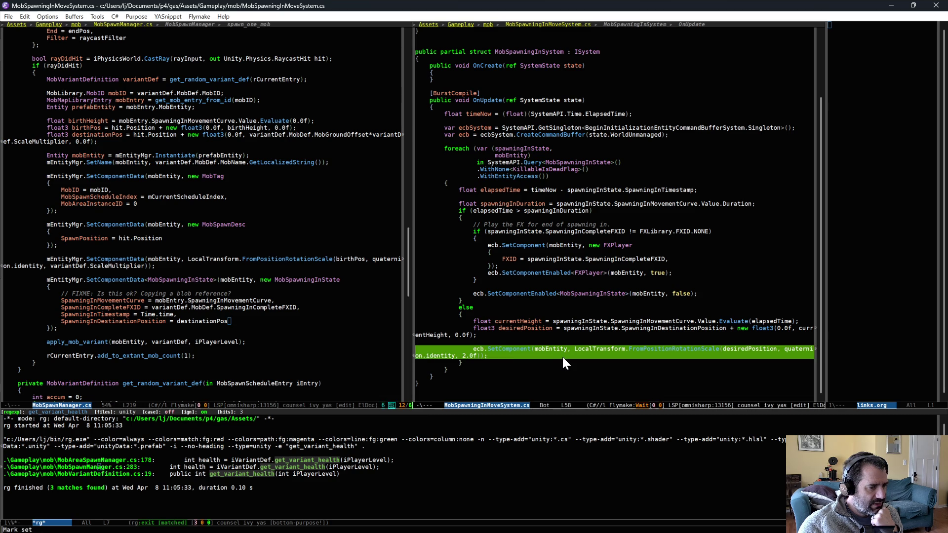
double_click(547, 148)
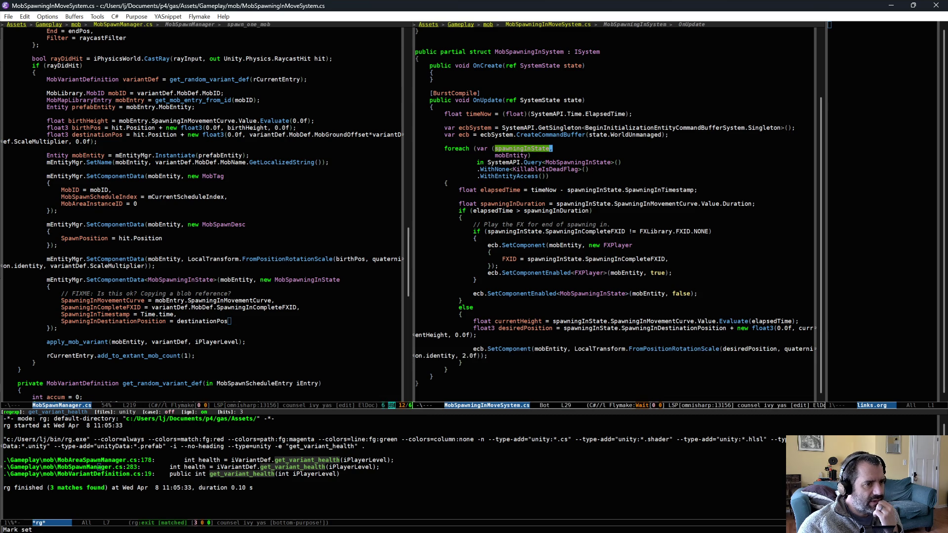
triple_click(556, 353)
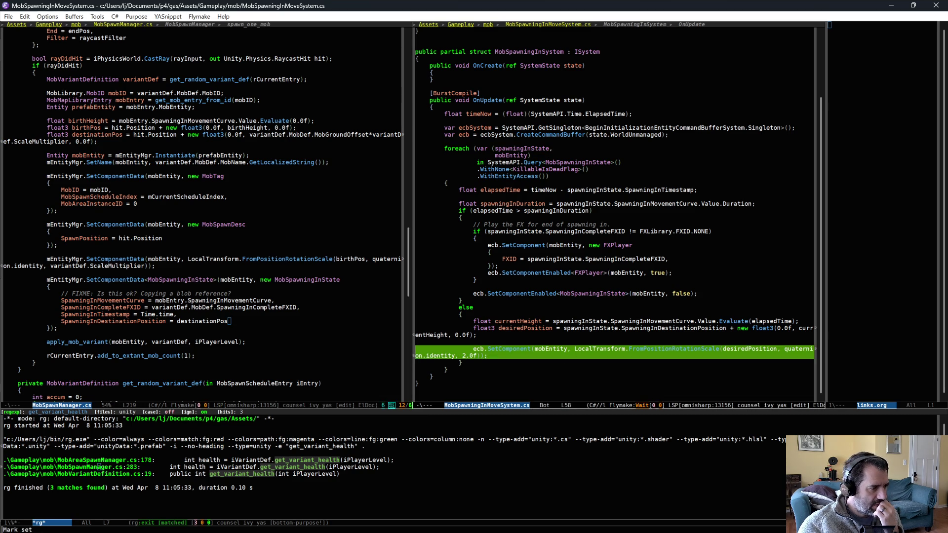
key("alt+w")
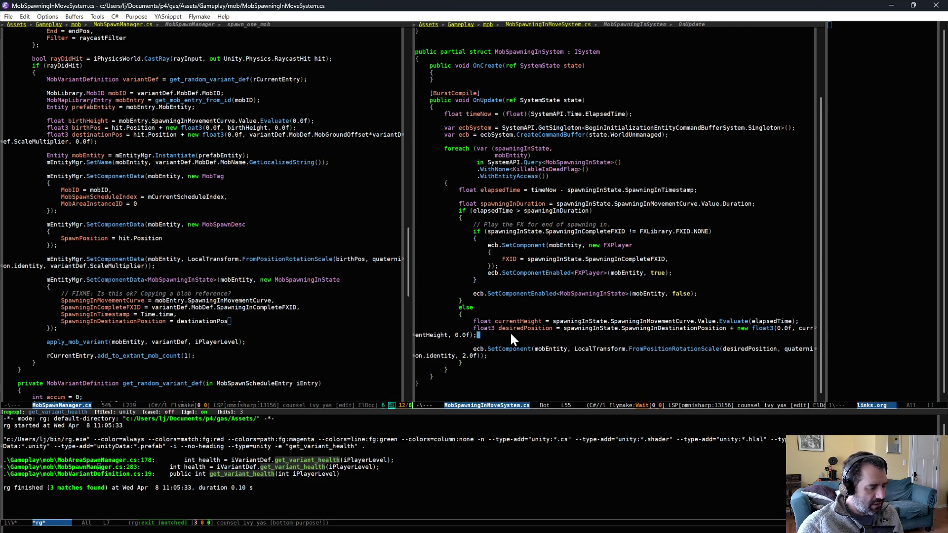
Step: Switch the right pane to MobOrientSystem.cs with C-x b
key("ctrl+x")
key("b")
key("Return")
scroll(553, 321, "up", 5)
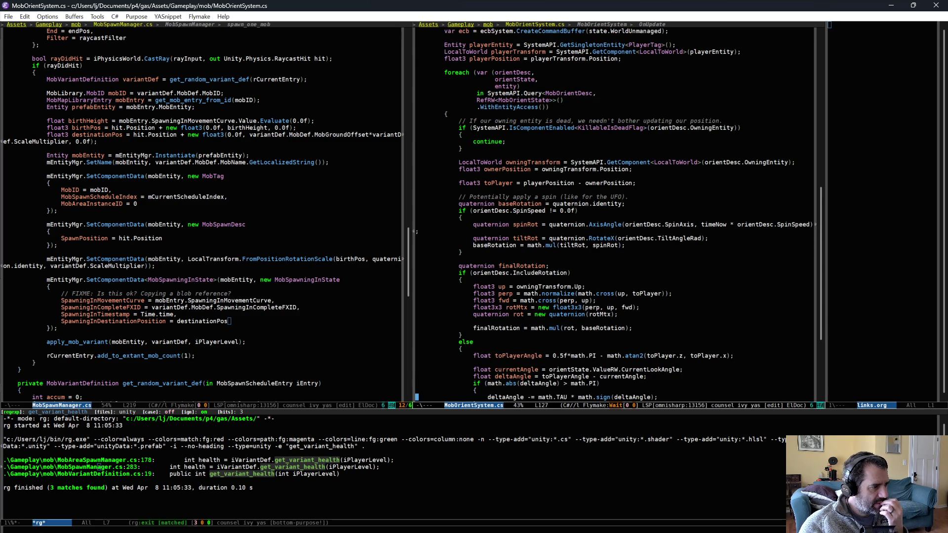
scroll(524, 267, "up", 5)
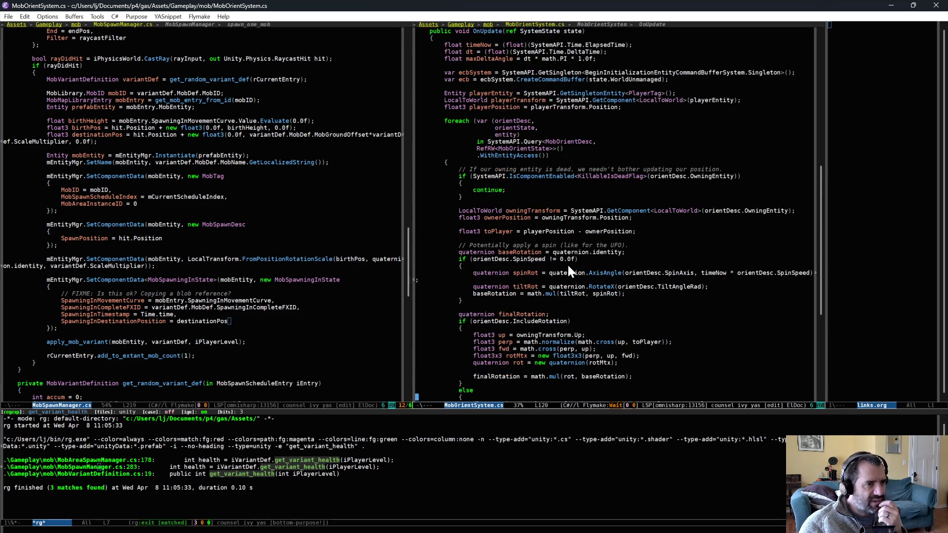
scroll(575, 299, "up", 9)
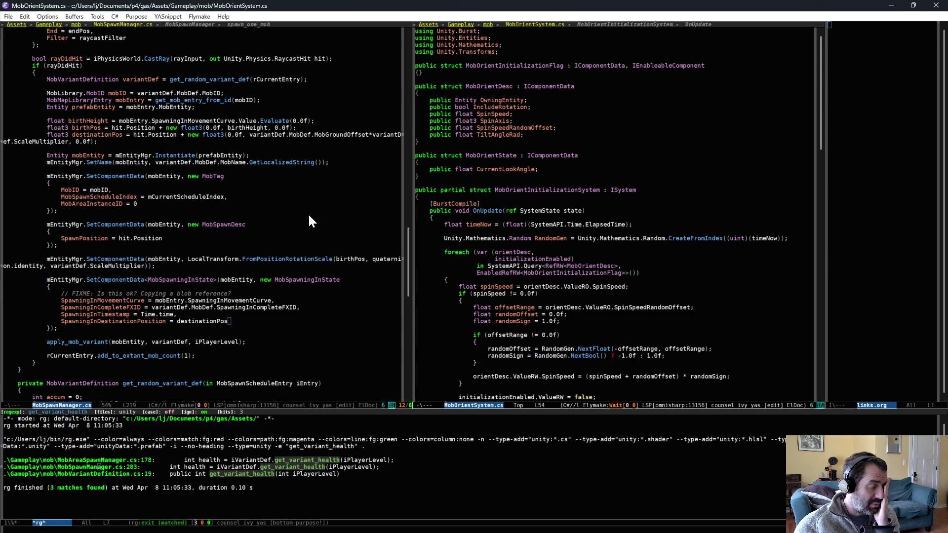
left_click(290, 176)
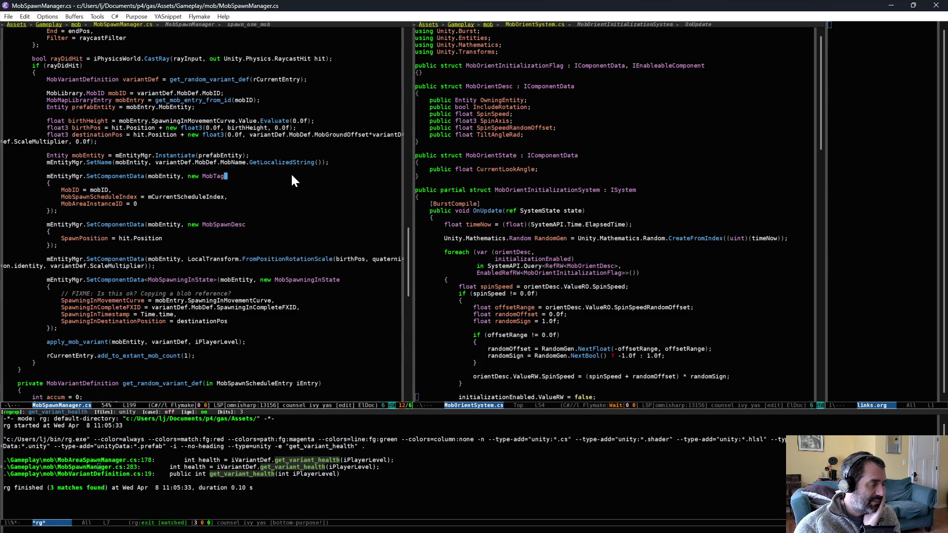
double_click(290, 173)
left_click(295, 213)
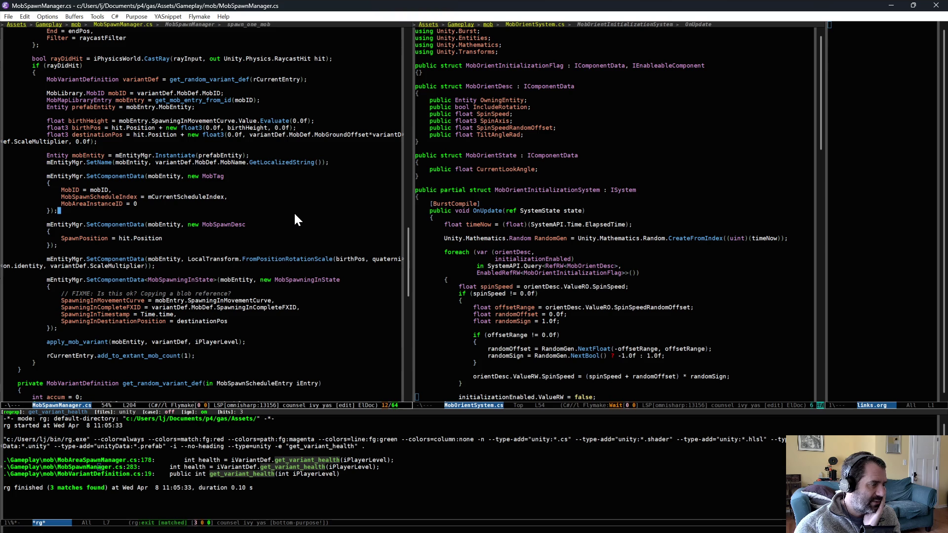
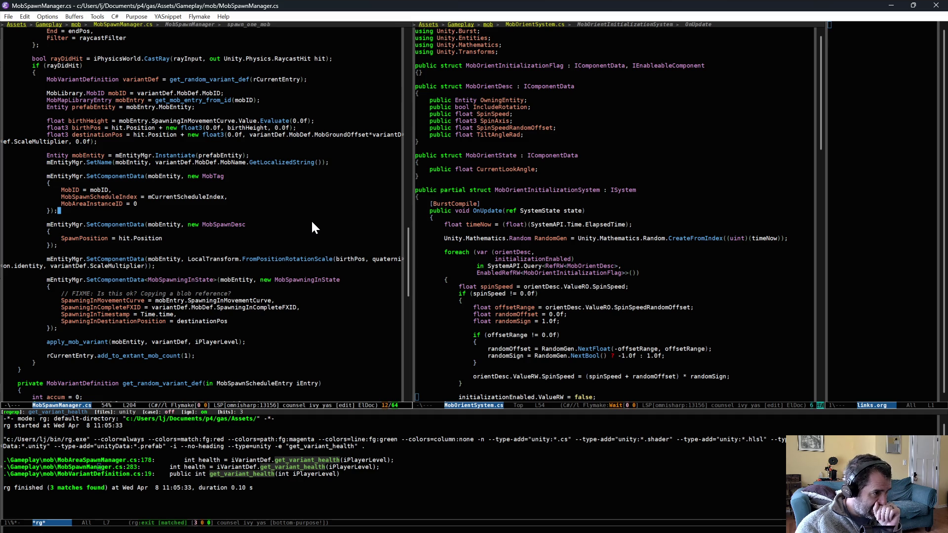
Step: Open MobData.cs from the mob folder
left_click(544, 241)
key("ctrl+x")
key("ctrl+f")
type("mob")
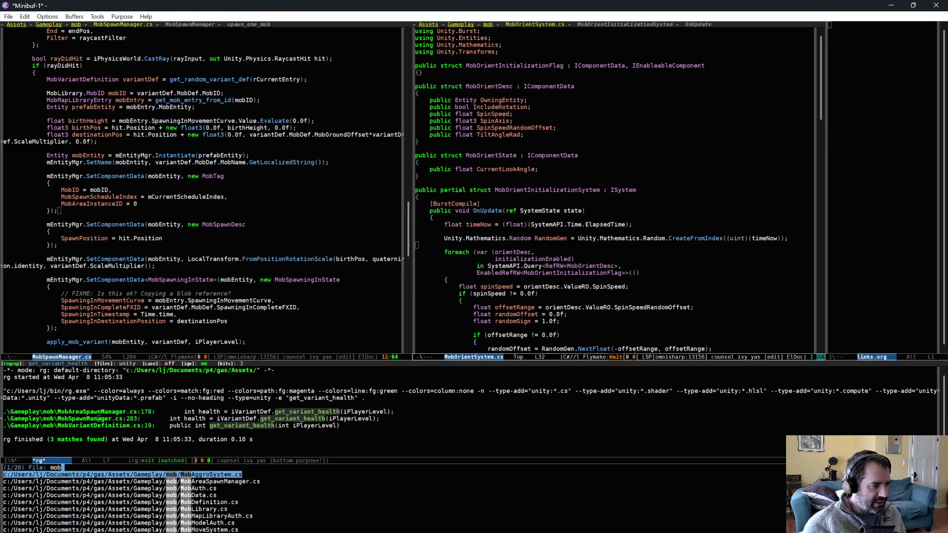
type("data")
key("Return")
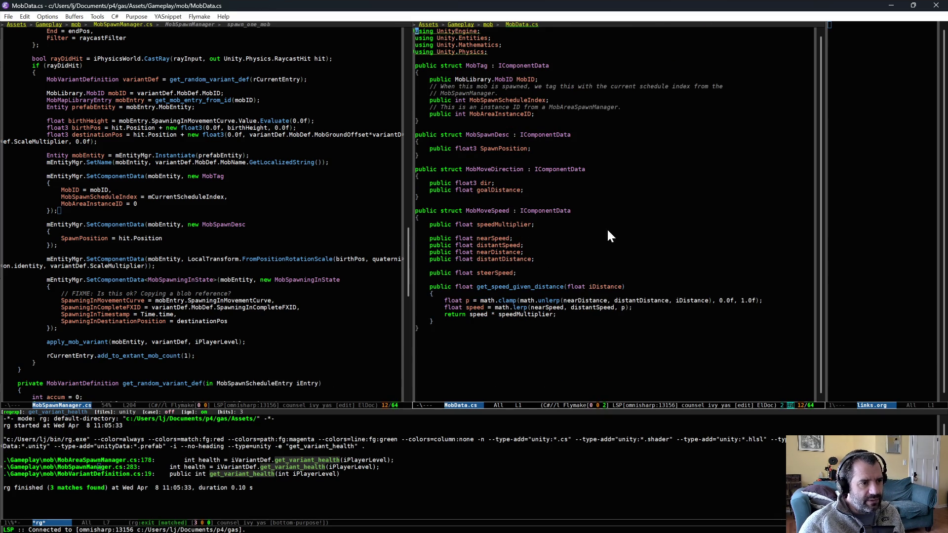
Step: Insert an IComponentData struct named MobScaleDesc above MobSpawnDesc
left_click(616, 155)
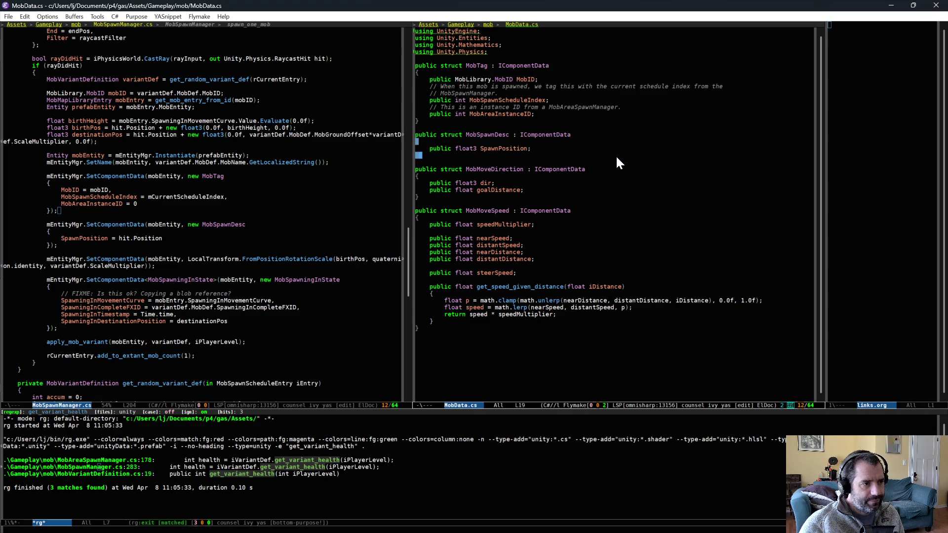
key("Return")
key("Return")
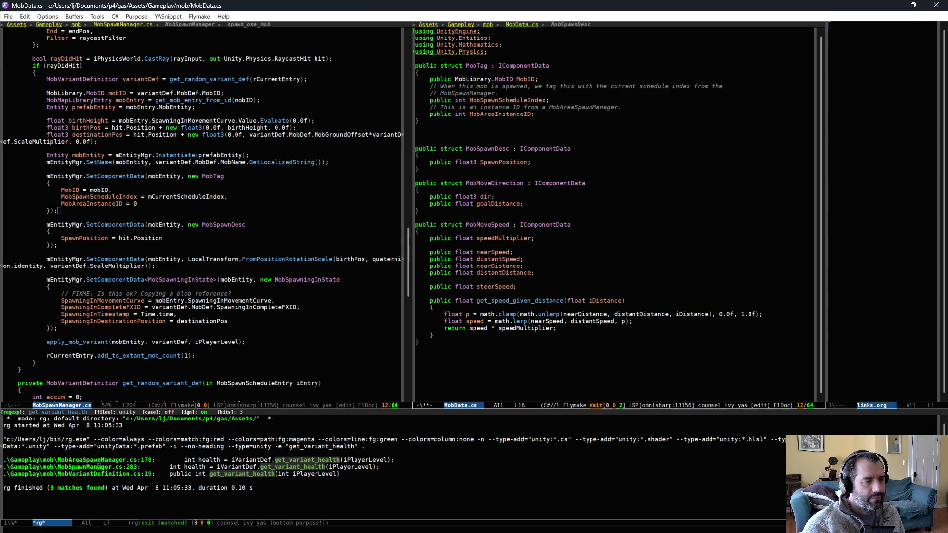
key("ctrl+c")
key("&")
key("ctrl+s")
key("Return")
type("Mob")
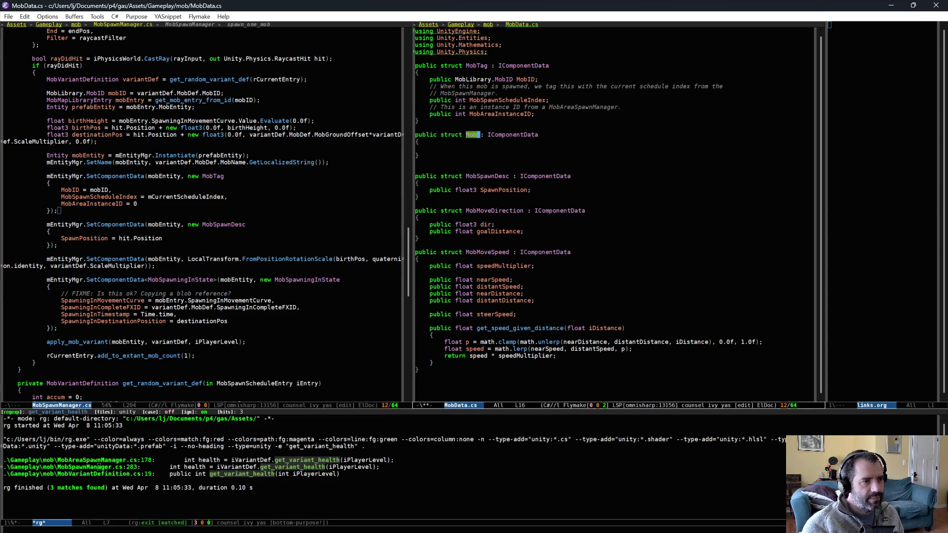
type("ScaleDesc")
key("Tab")
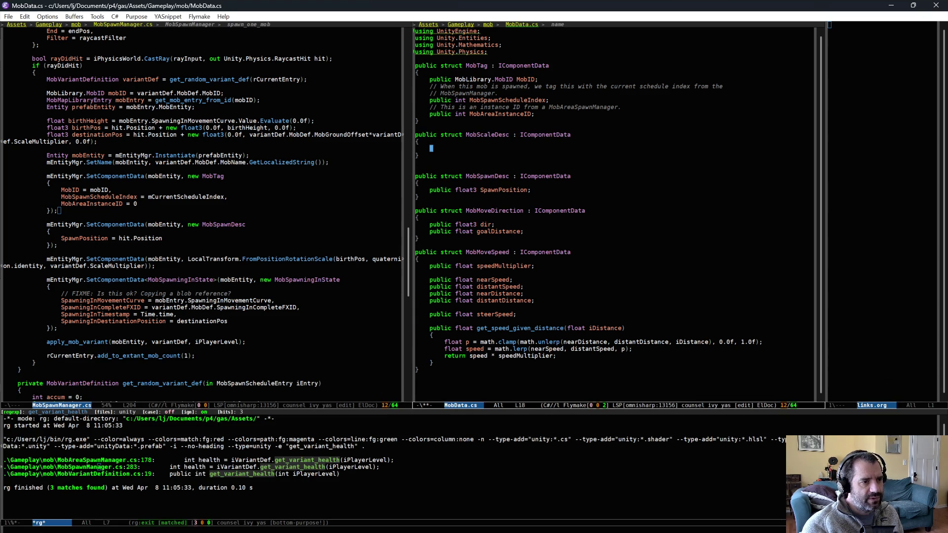
Step: Give MobScaleDesc a 'public float MobScale;' field and save MobData.cs
type("float")
key("BackSpace")
key("BackSpace")
key("BackSpace")
type("piu")
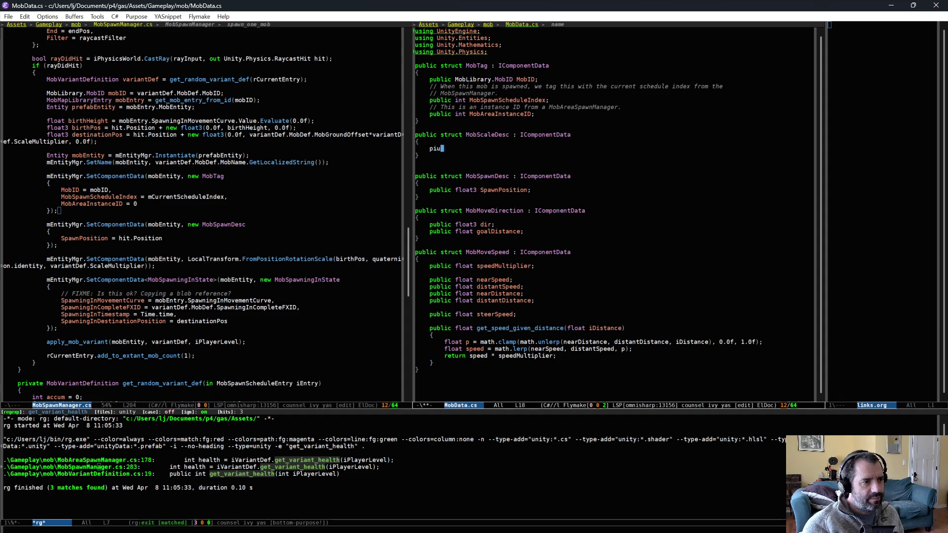
type("bc float Mob")
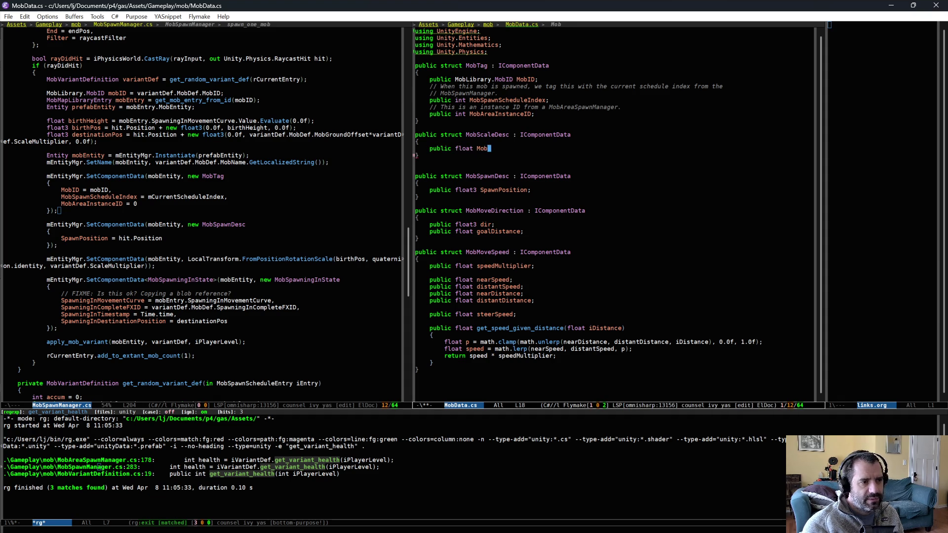
type("le;")
key("ctrl+x")
key("ctrl+s")
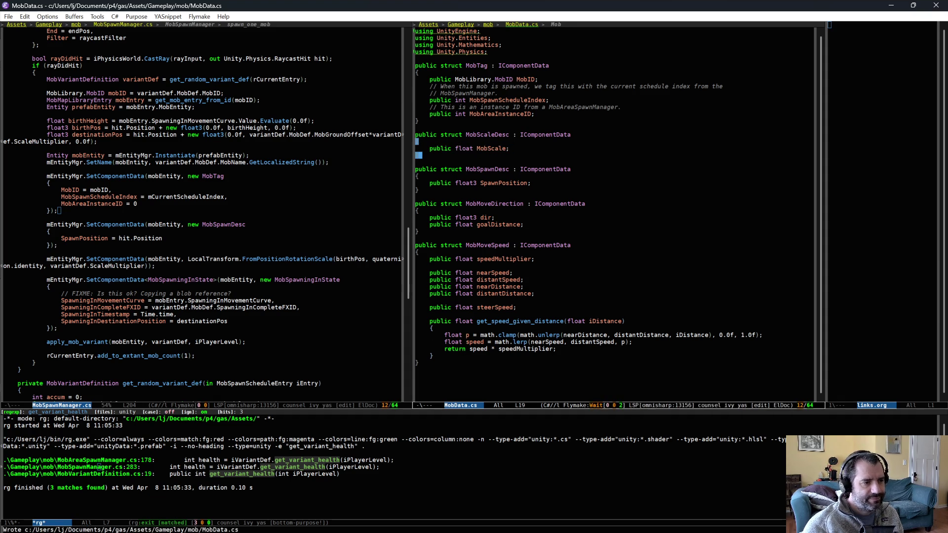
left_click(497, 280)
left_click(225, 253)
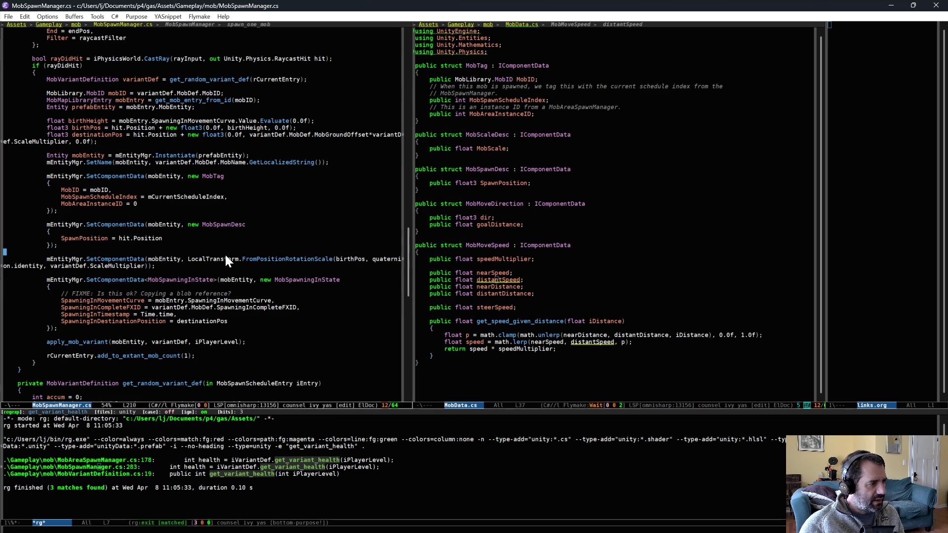
left_click(543, 265)
key("ctrl+x")
Step: Switch to MobAuth.cs, checking MobData.cs for reference
type("bmobau")
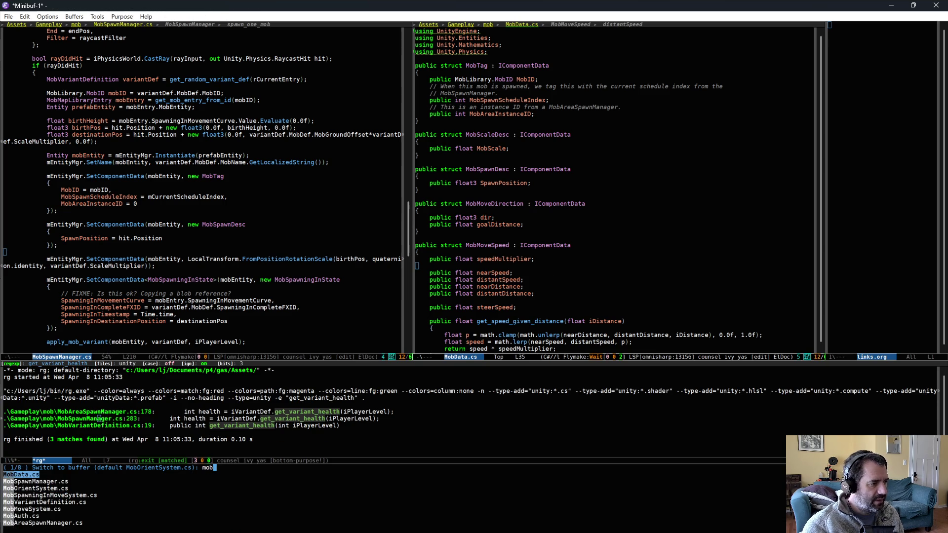
key("Return")
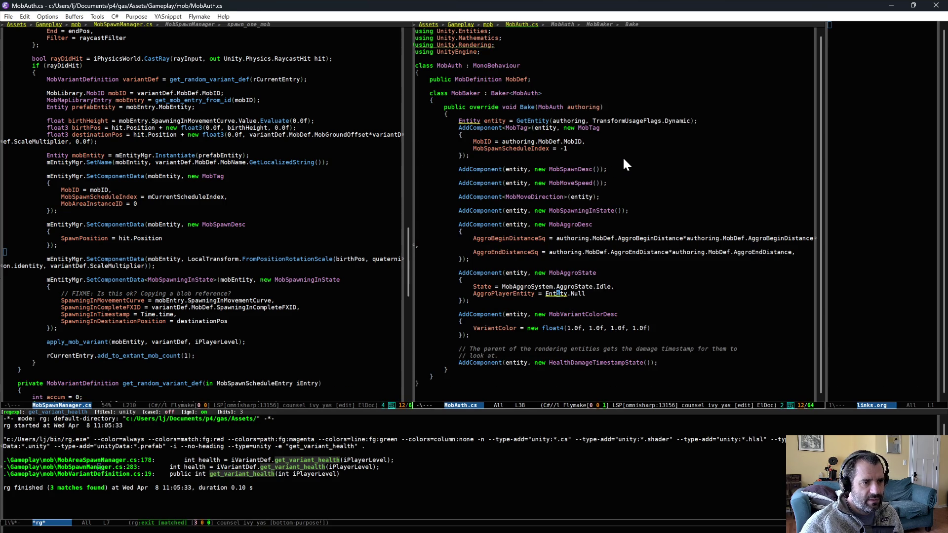
key("ctrl+x")
key("b")
key("Return")
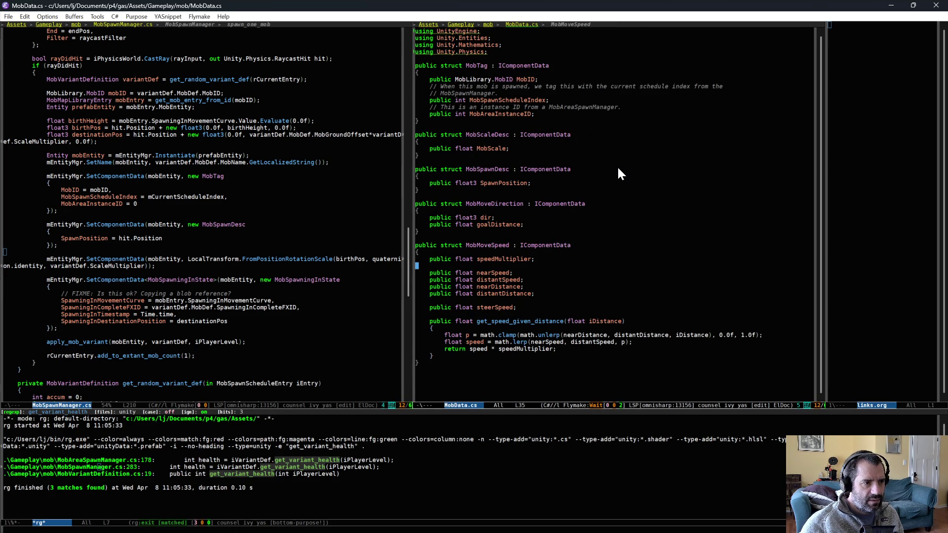
key("ctrl+x")
key("b")
key("Return")
key("Return")
key("Return")
Step: Add 'AddComponent(entity, new MobScaleDesc { MobScale = 1.0f });' after the MobTag block
type("AddComponent")
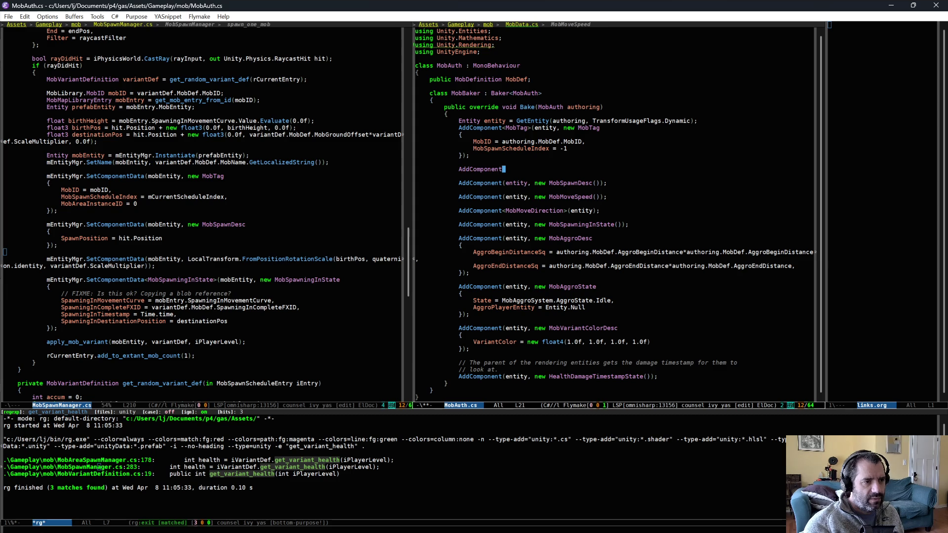
type("(entity, new M")
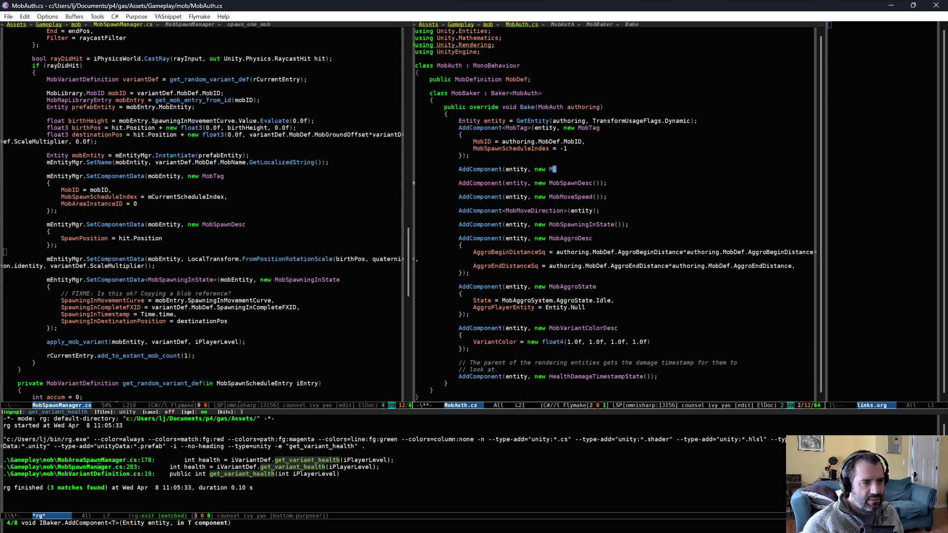
type("obScaleDesc")
key("Return")
type("{")
key("Return")
type("}")
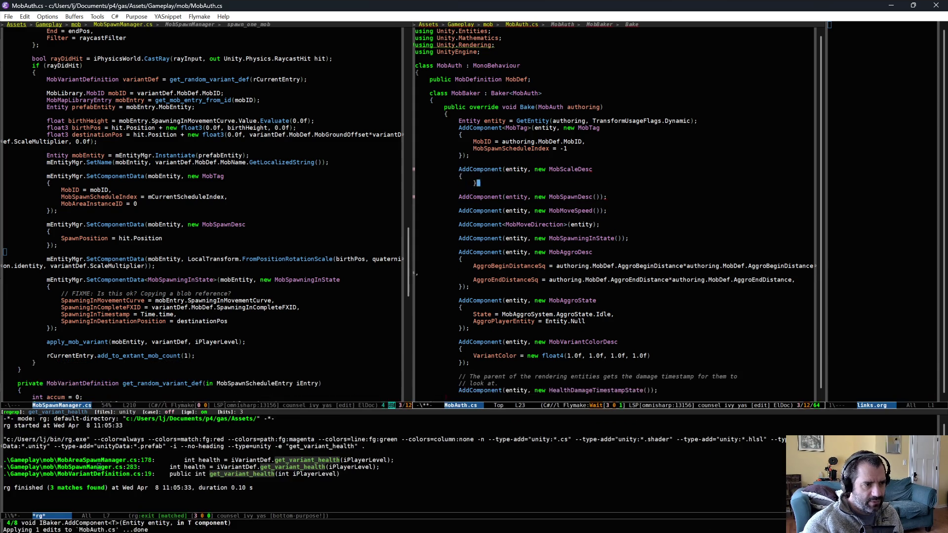
type(");")
key("Up")
key("End")
key("Return")
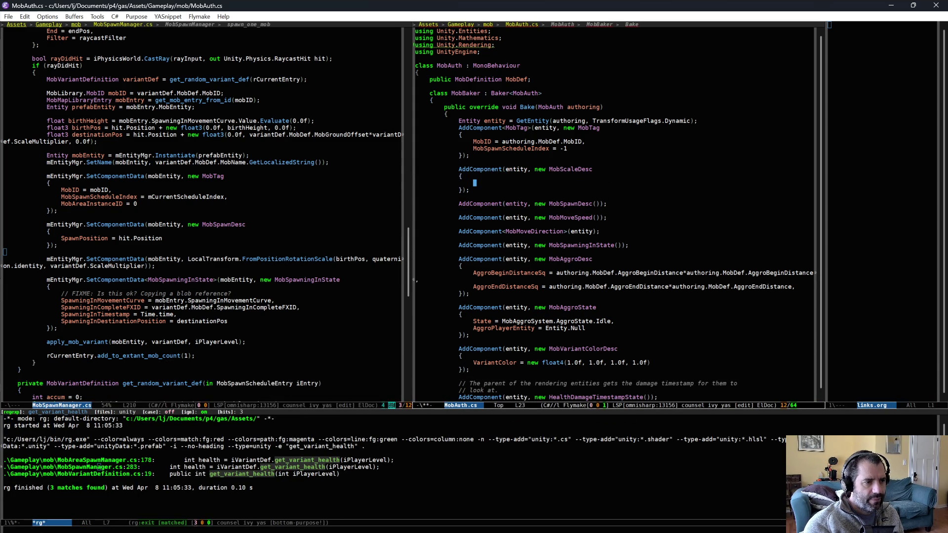
type("MobScale = 1.")
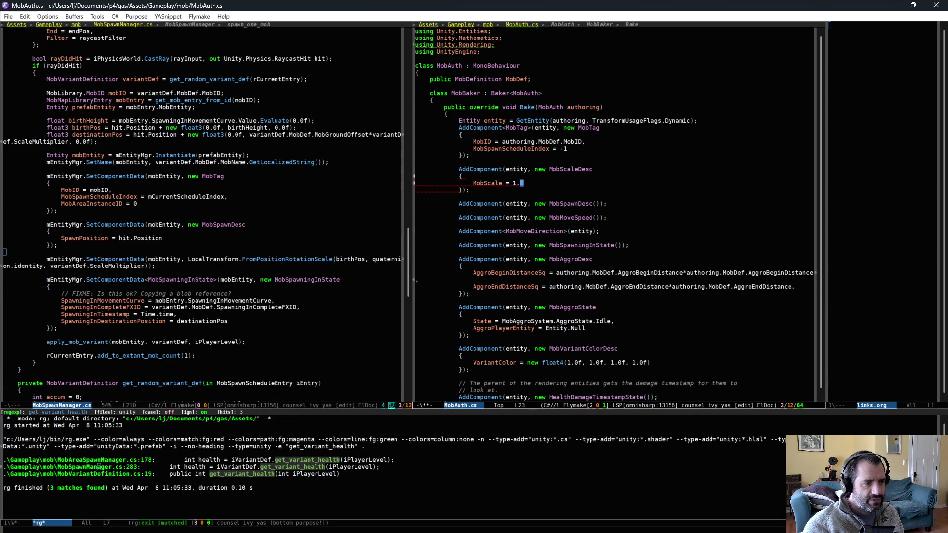
type("0f")
left_click(542, 204)
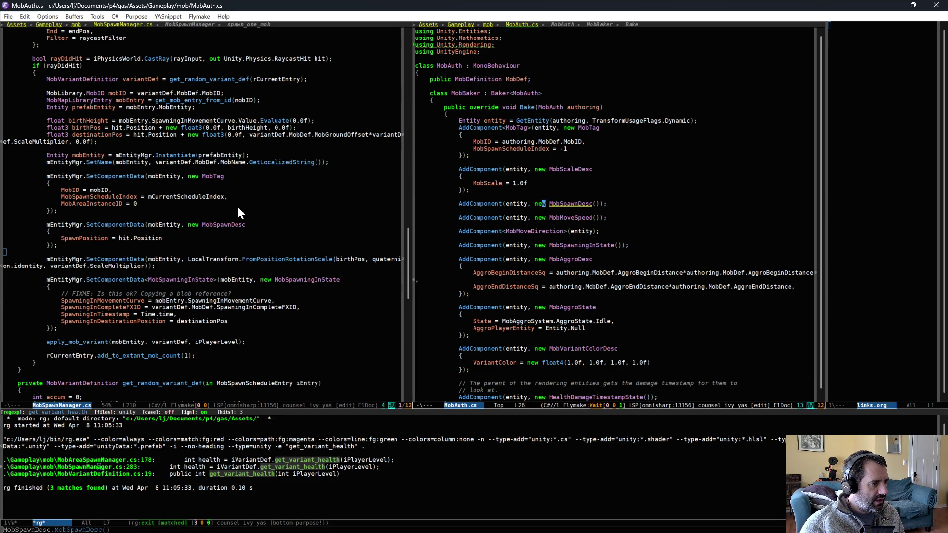
Step: Add a SetComponentData call giving mobEntity a MobScaleDesc with a MobScale initializer
left_click(269, 213)
key("Return")
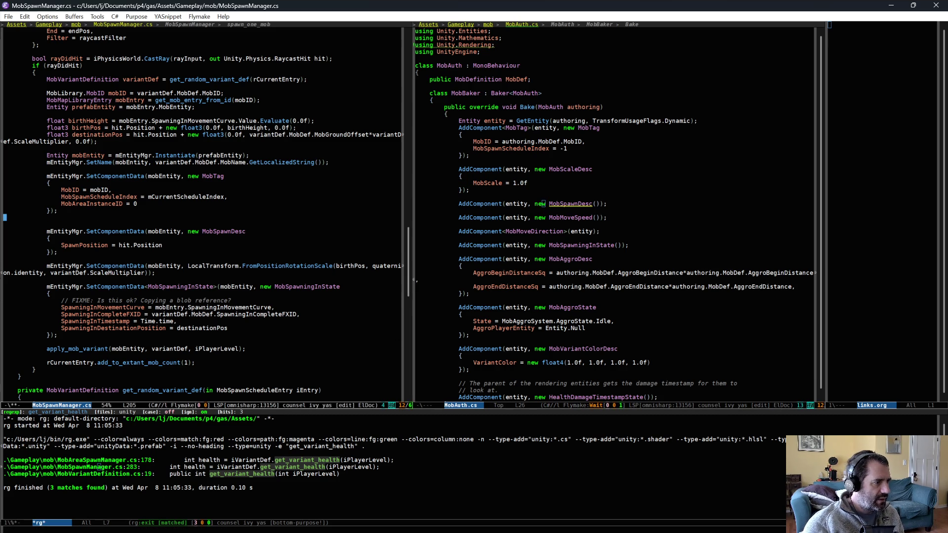
key("Return")
type("mEntityMgr.S")
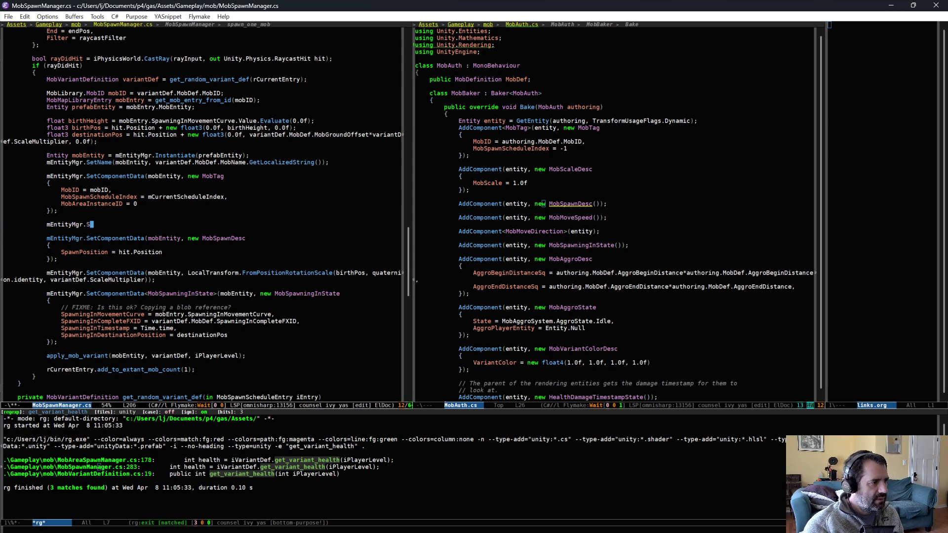
type("etComponentData(mobID")
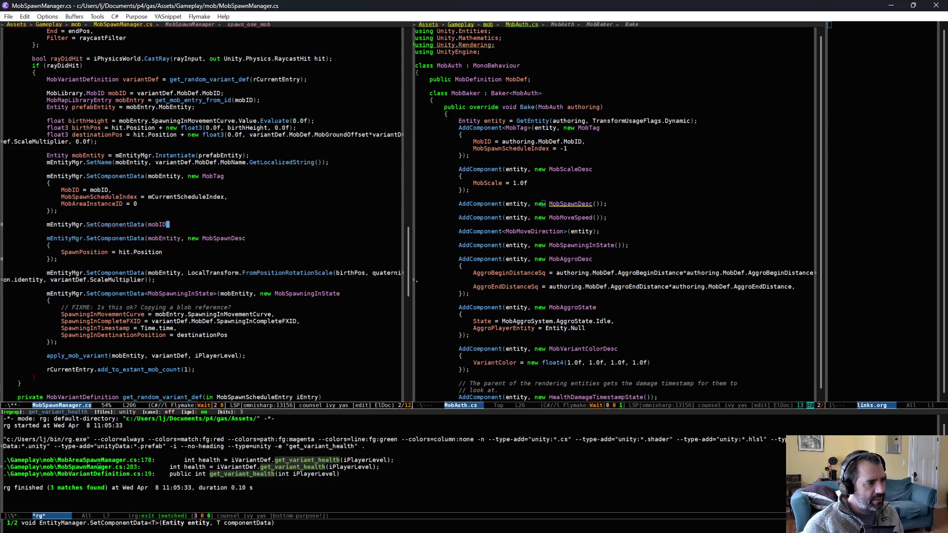
key("BackSpace")
key("BackSpace")
type("Entity, new ")
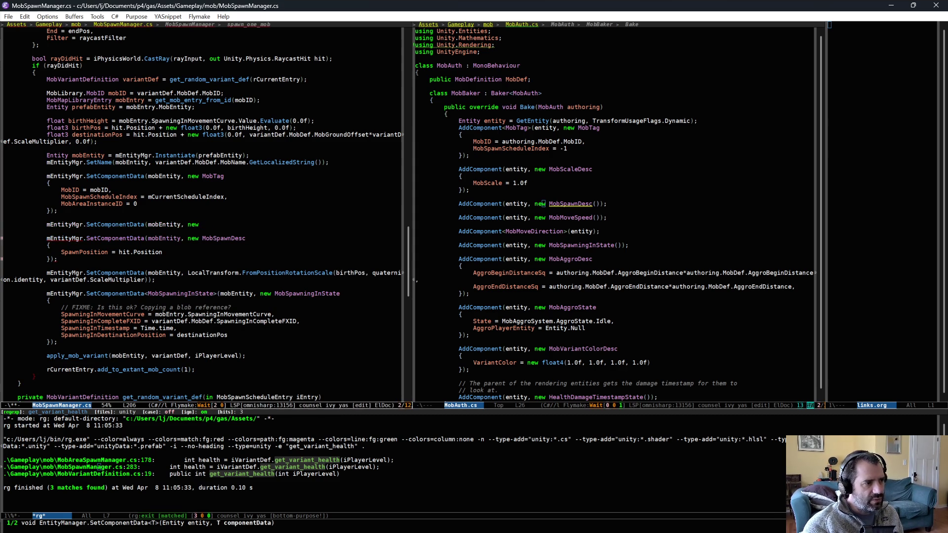
type("MobSca")
key("alt+slash")
type("{")
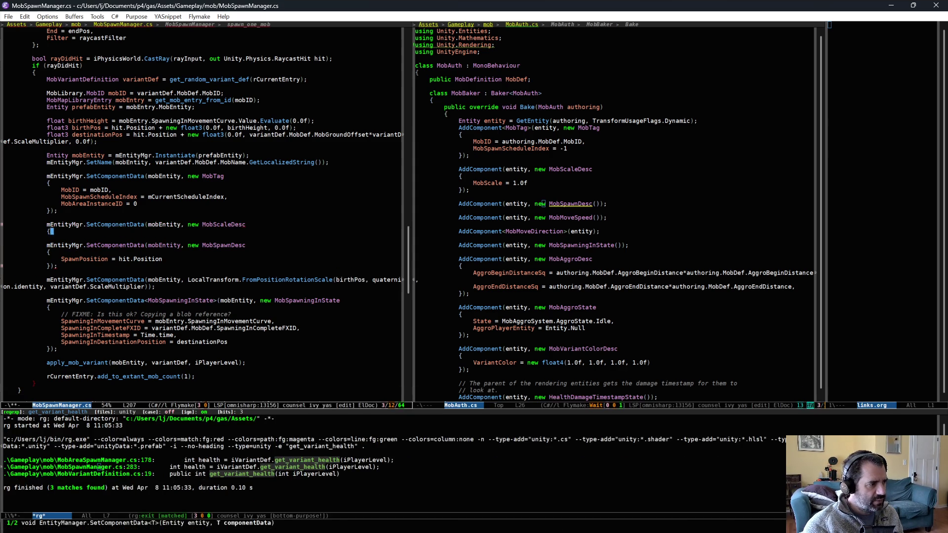
key("Return")
type("{")
key("Return")
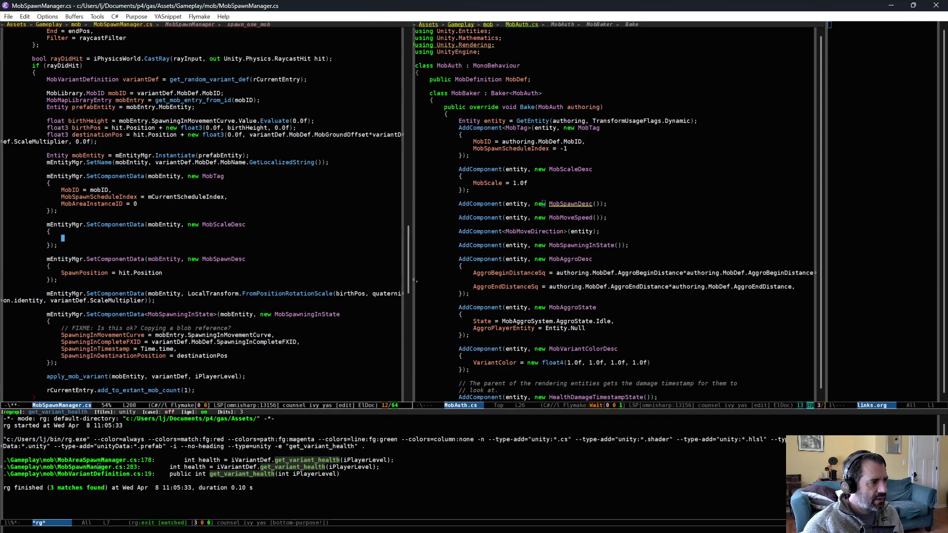
type("MobScale =")
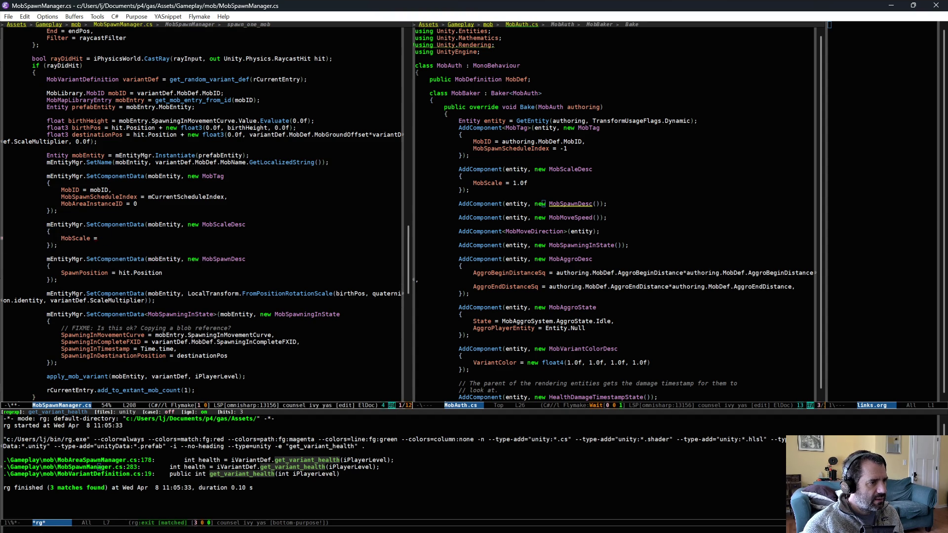
Step: Declare 'float mobScale = variantDef.ScaleMultiplier;' above birthHeight
key("Return")
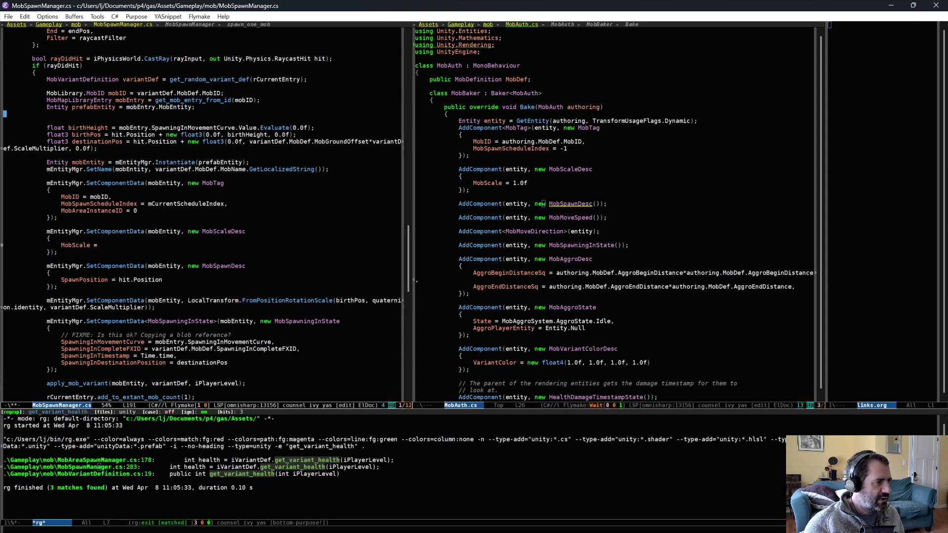
type("float mobScale =")
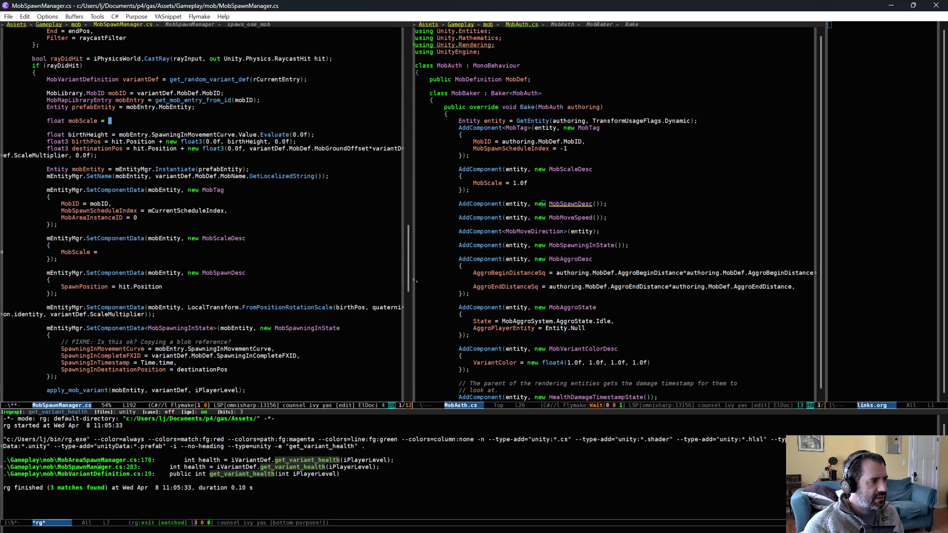
key("Down")
key("Down")
key("Down")
key("alt+d")
key("alt+d")
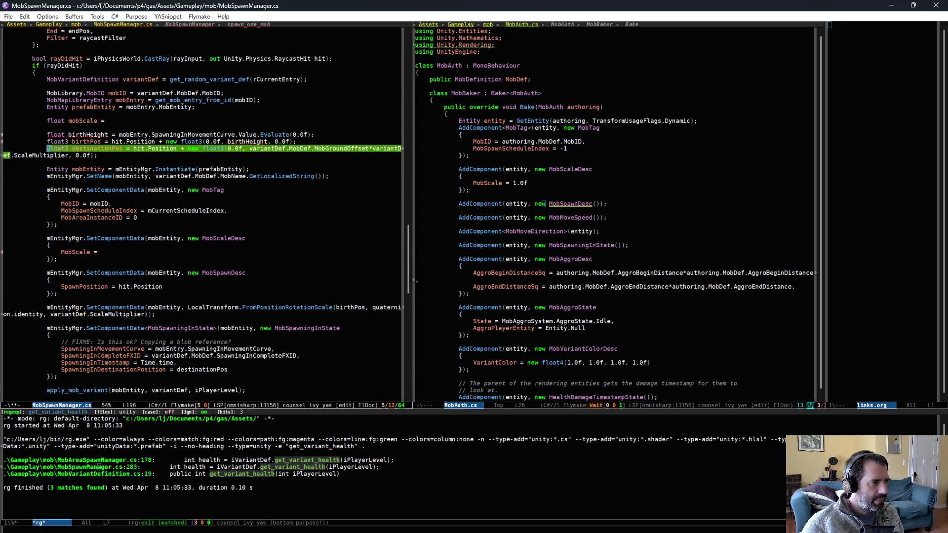
type("mobScale")
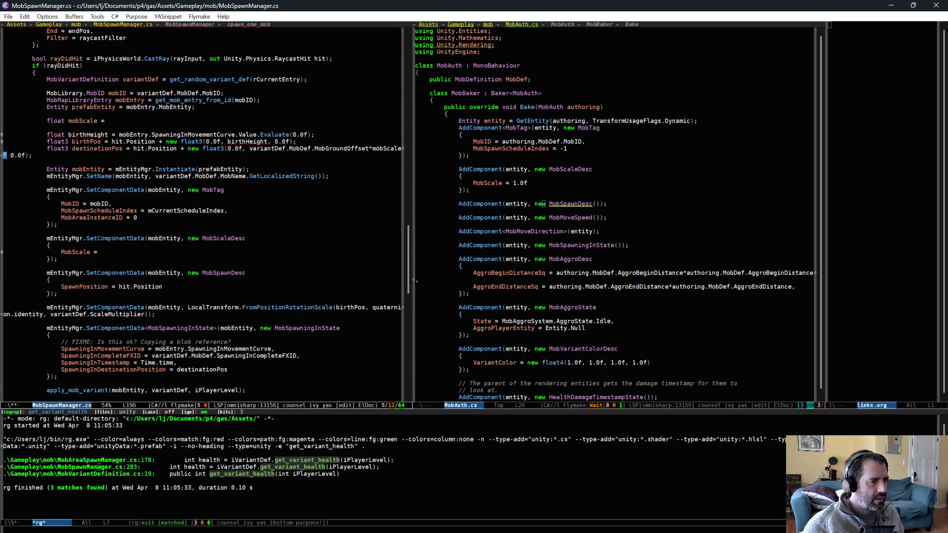
key("Up")
key("Up")
key("Up")
key("End")
key("ctrl+y")
type(";")
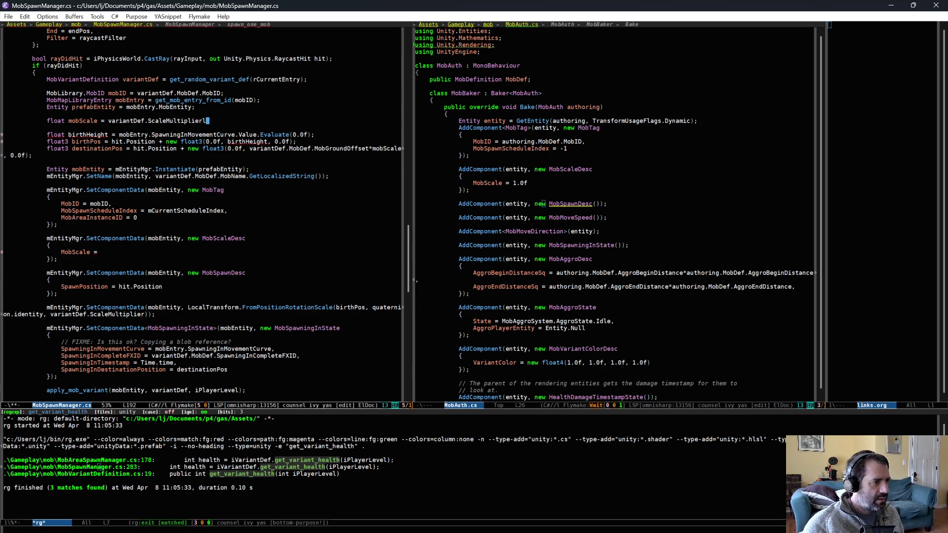
Step: Assign MobScale = mobScale, use mobScale as the transform scale, and save MobSpawnManager.cs
left_click(122, 252)
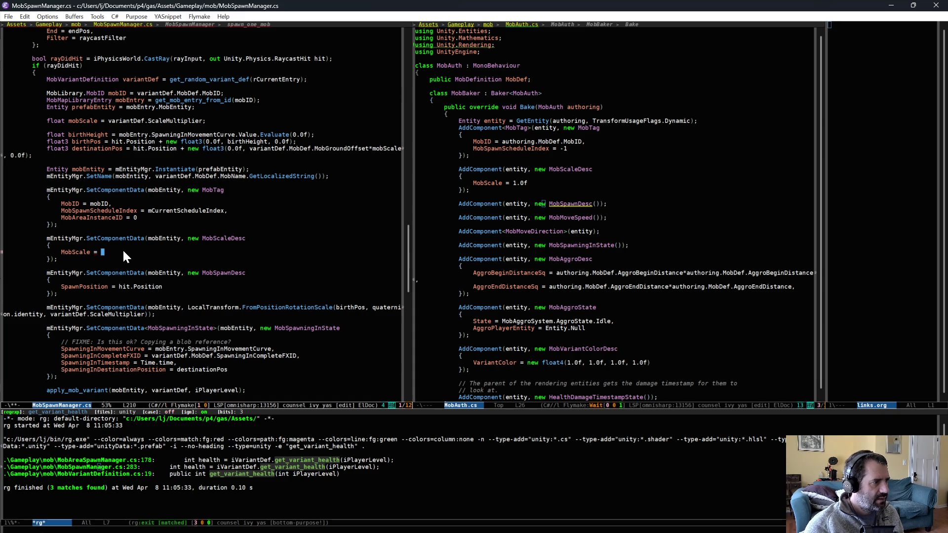
type("mobEntity")
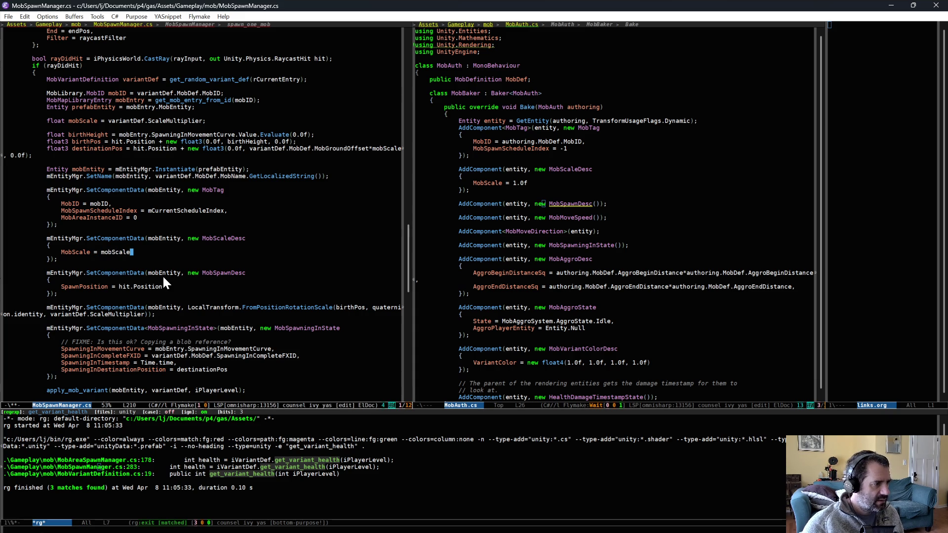
scroll(173, 298, "down", 3)
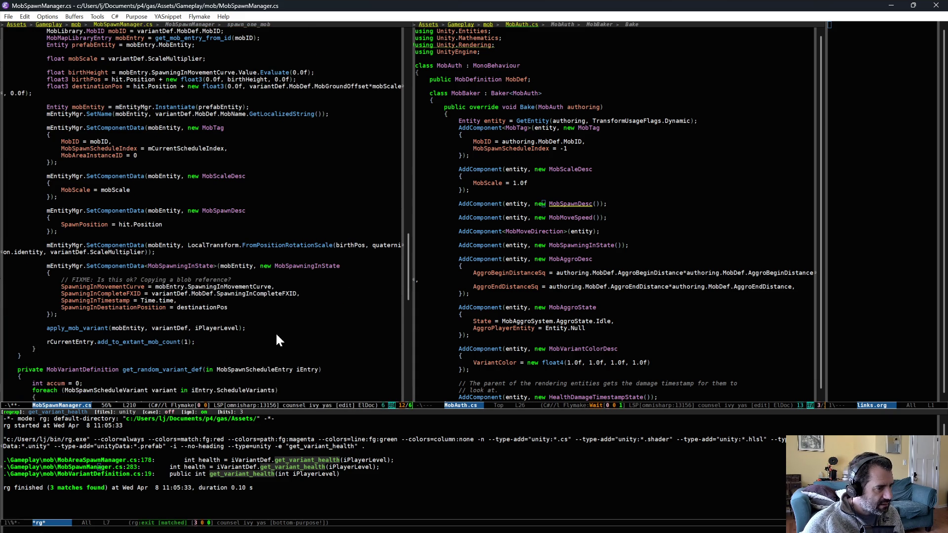
key("alt+BackSpace")
key("alt+BackSpace")
type("mobScale")
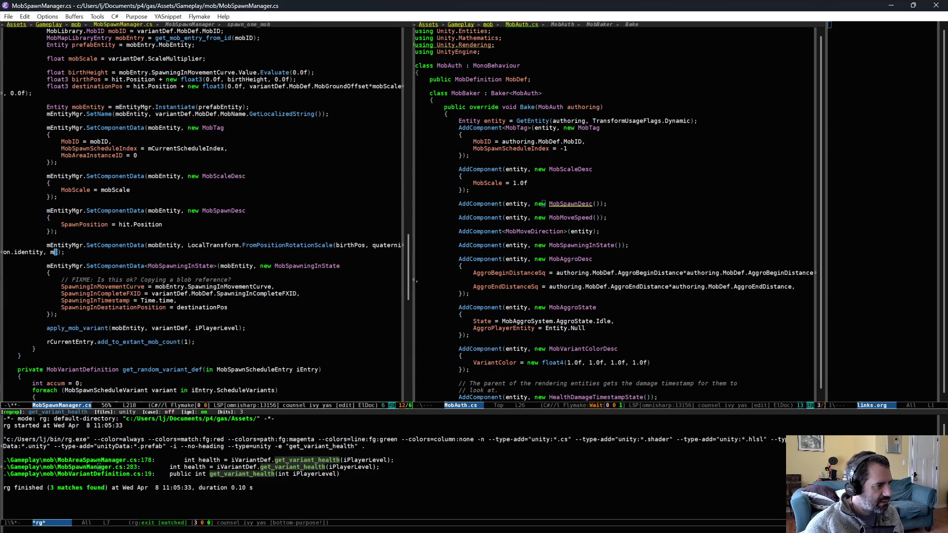
key("ctrl+x")
key("ctrl+s")
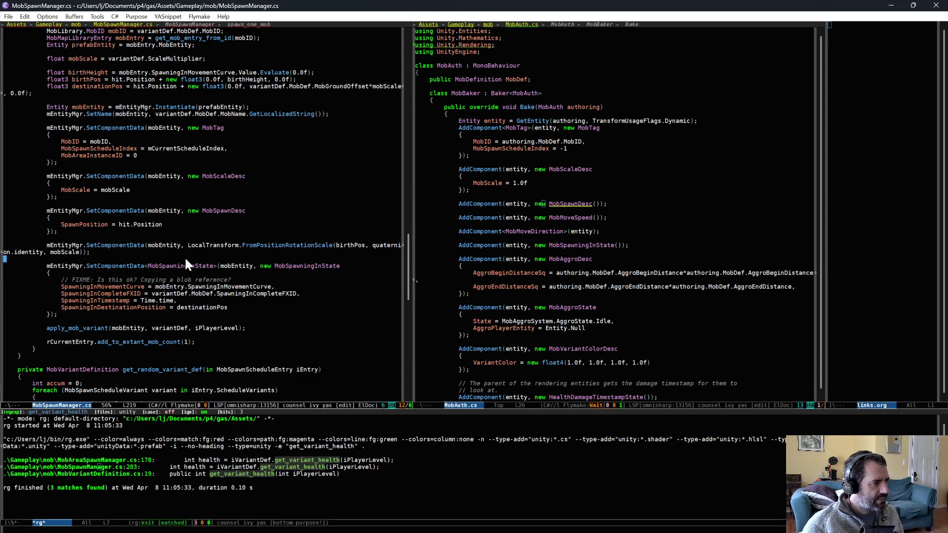
scroll(186, 159, "up", 3)
left_click(610, 237)
Step: Switch to the MobSpawningInMoveSystem.cs buffer
key("alt+period")
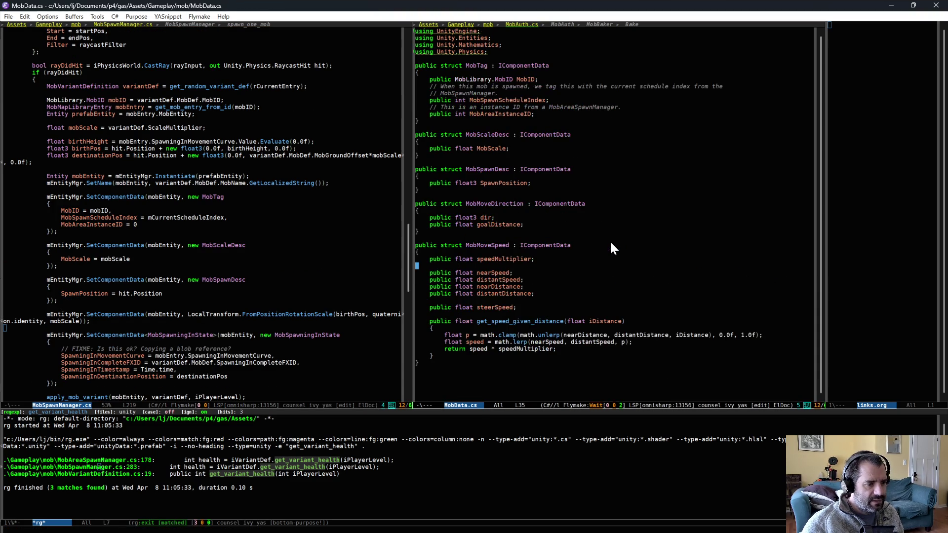
key("alt+comma")
key("ctrl+x")
key("b")
key("Down")
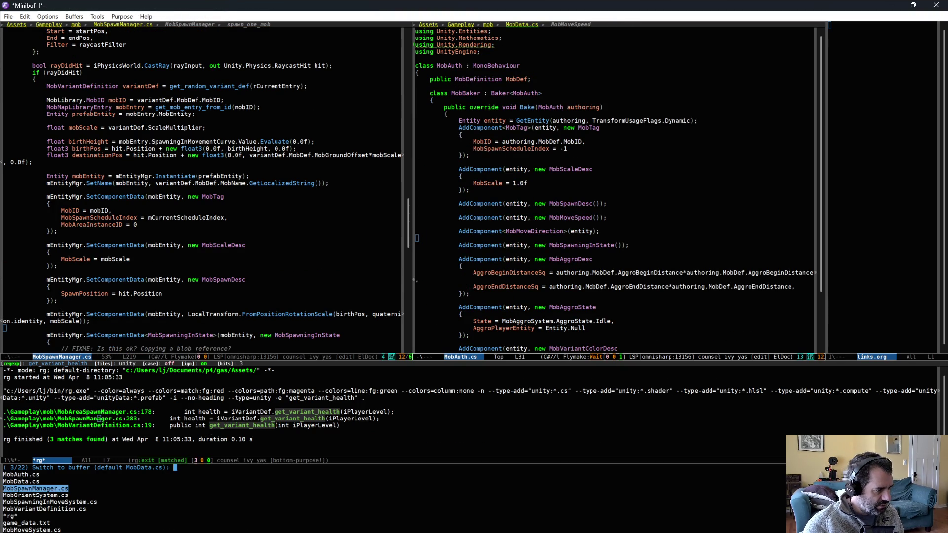
key("Down")
key("Down")
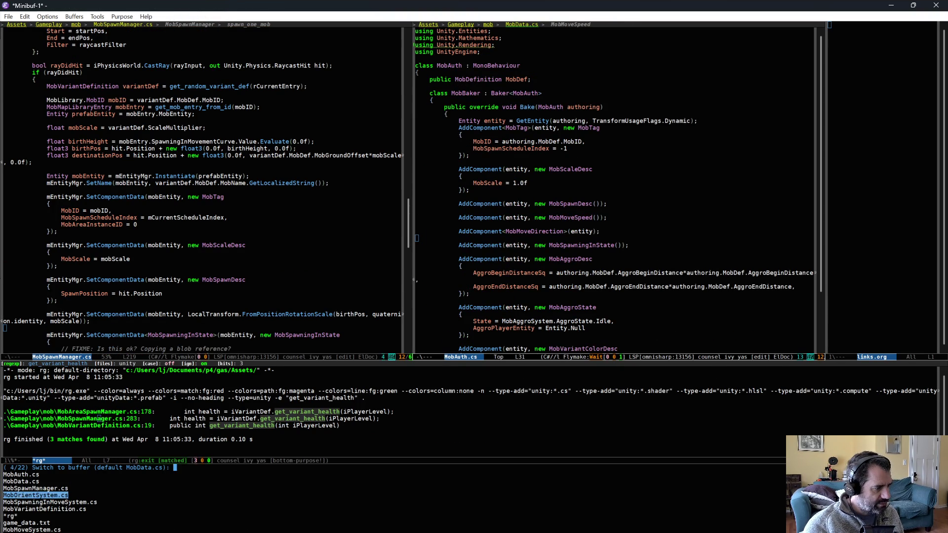
key("Return")
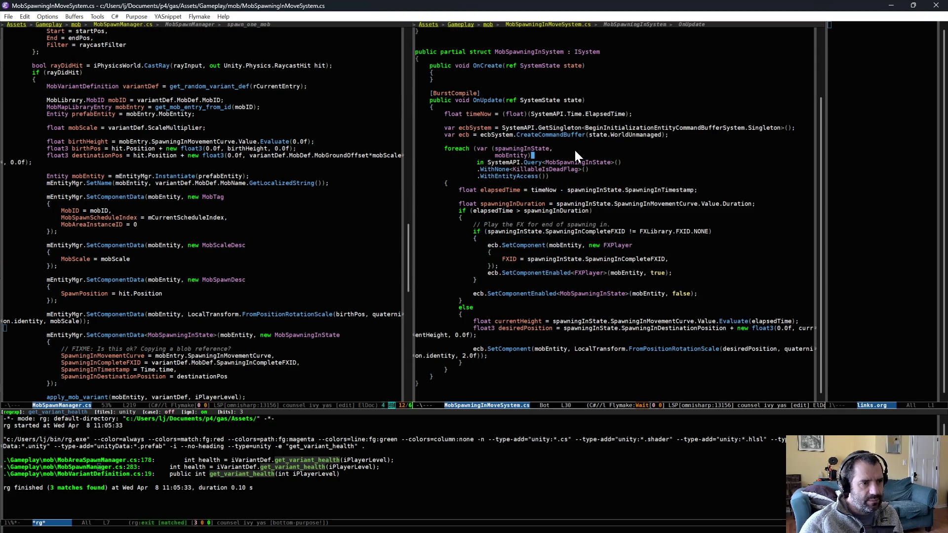
Step: Add mobScale to the foreach variables and MobScaleDesc to the Query, then save
left_click(575, 155)
key("ctrl+shift+Return")
type("mobScale,")
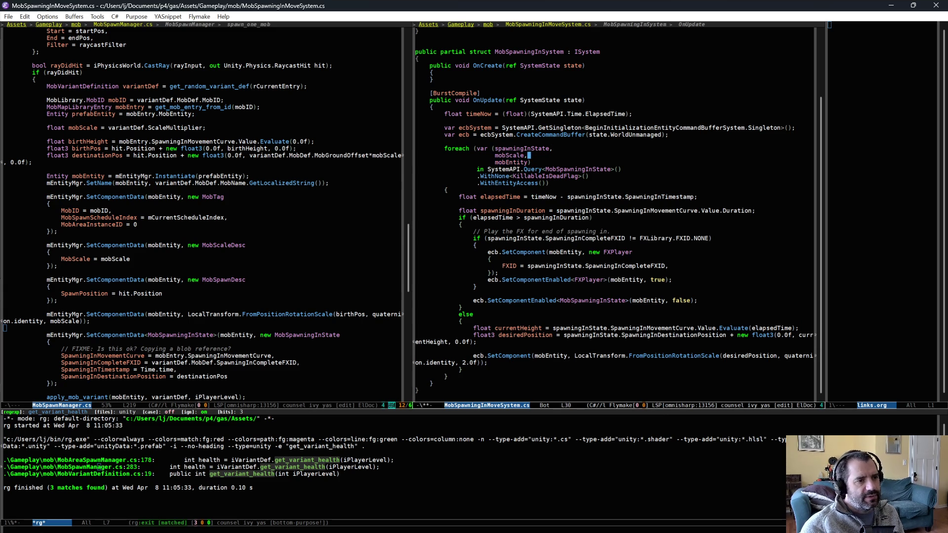
key("Down")
key("Down")
key("End")
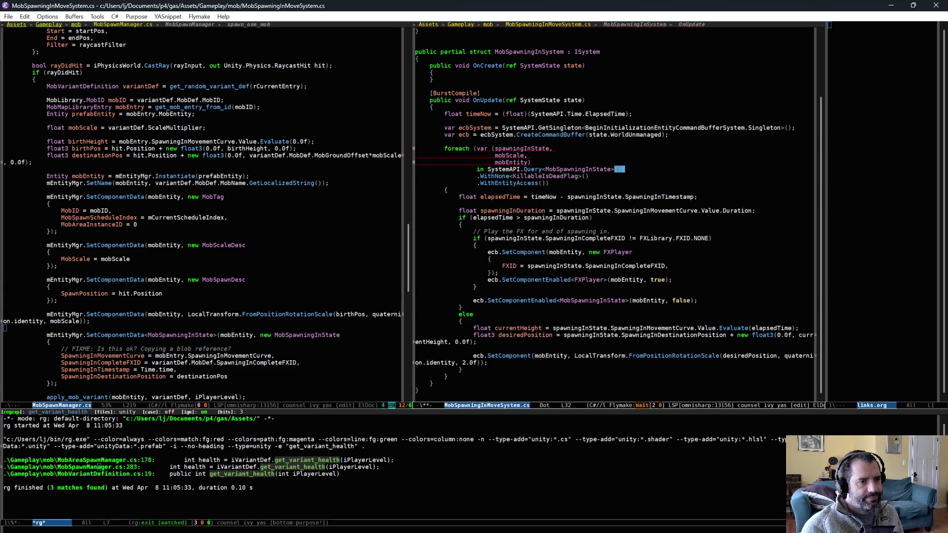
key("Left")
key("Left")
key("Left")
type(",")
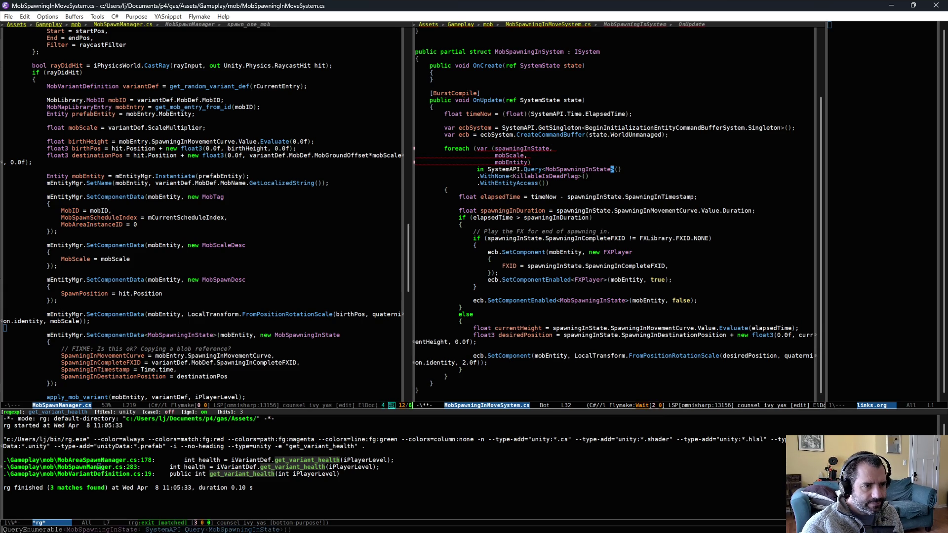
key("Return")
type("M")
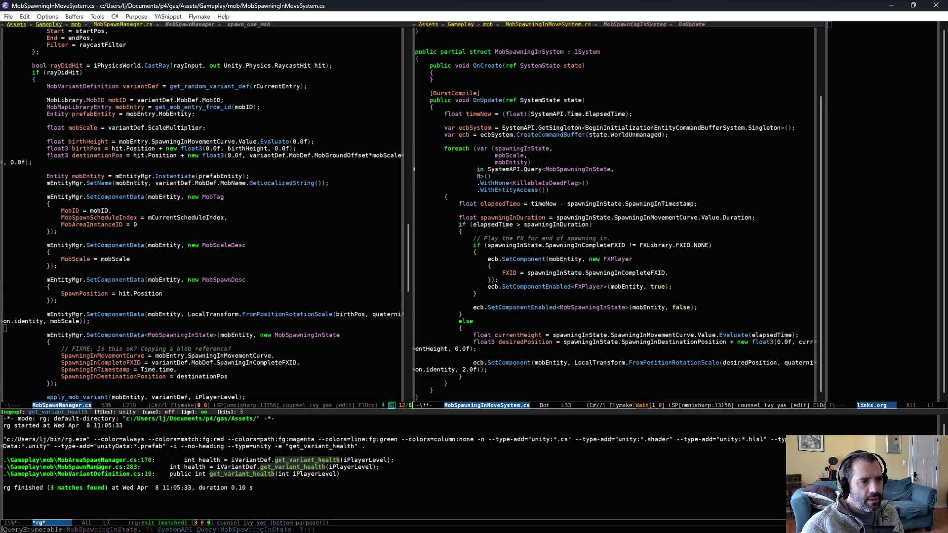
type("obSc")
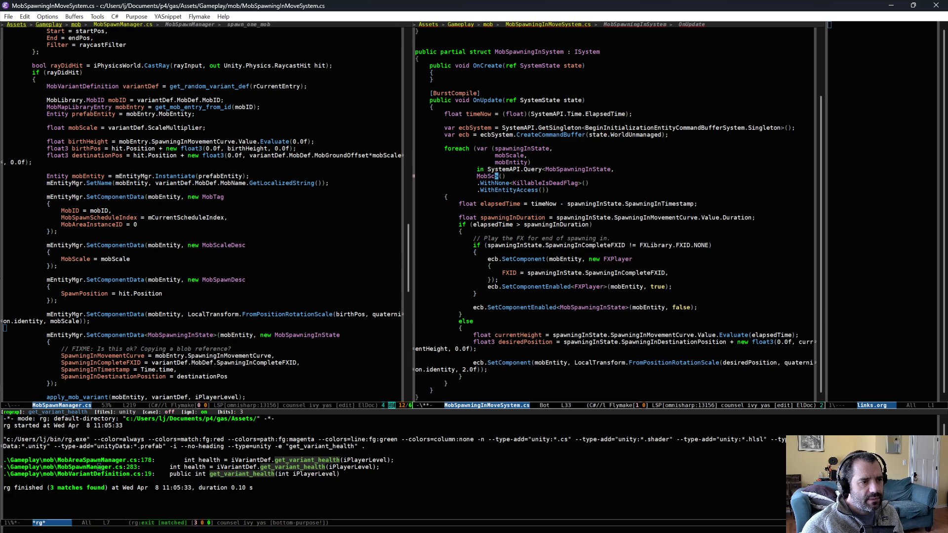
type("aleDesc")
key("ctrl+x")
key("ctrl+s")
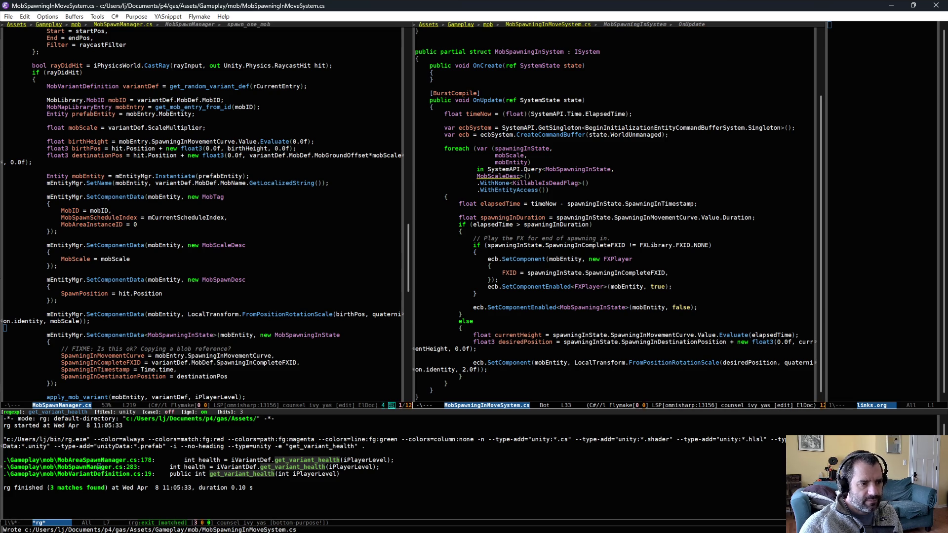
Step: Replace the fixed 2.0f scale with mobScale.MobScale and save
double_click(471, 370)
type("mo")
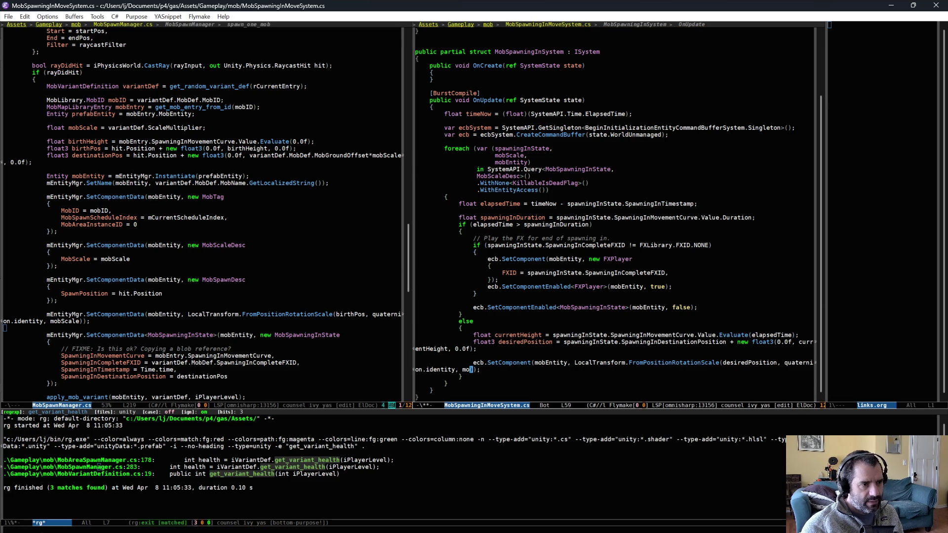
type("bScale.")
key("ctrl+alt+i")
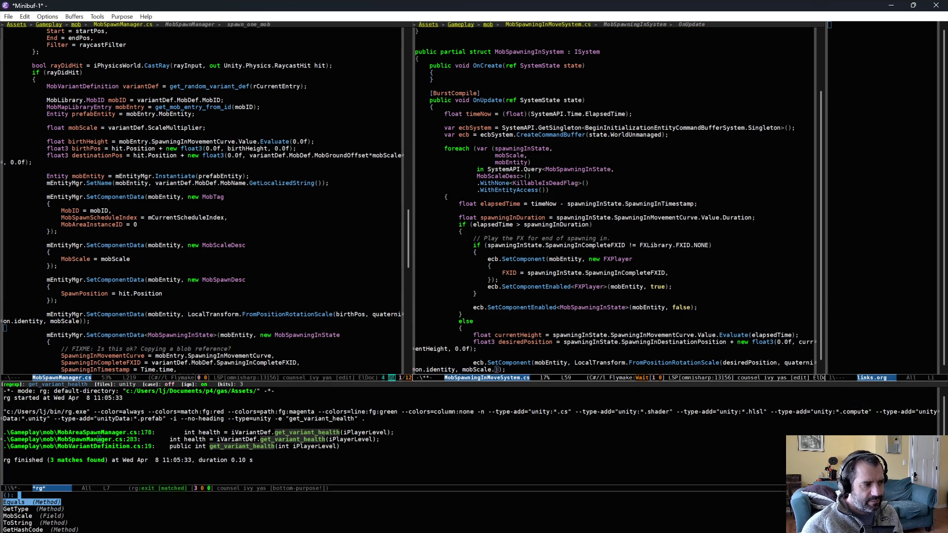
key("Down")
key("Down")
key("Return")
key("ctrl+x")
key("ctrl+s")
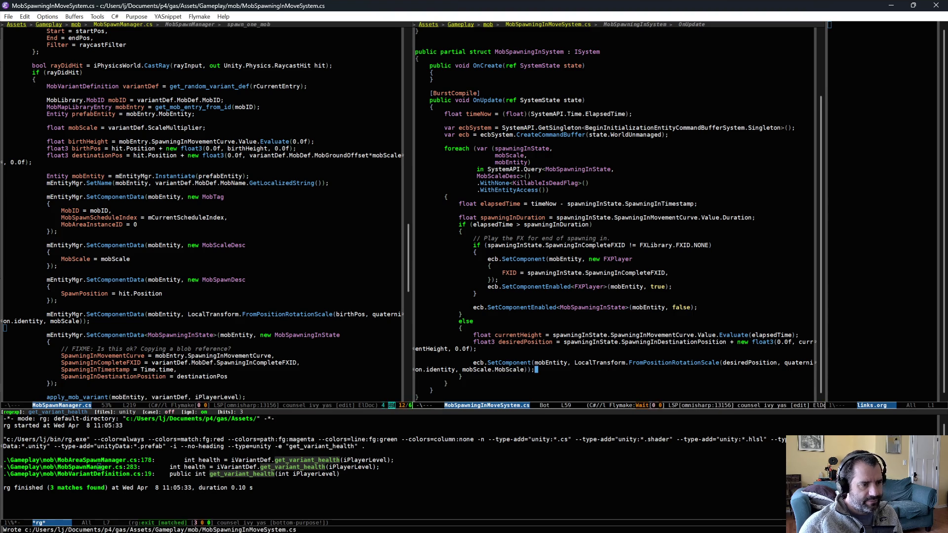
key("ctrl+x")
Step: In MobOrientSystem.cs, start a mobScale loop variable, then remove it
key("b")
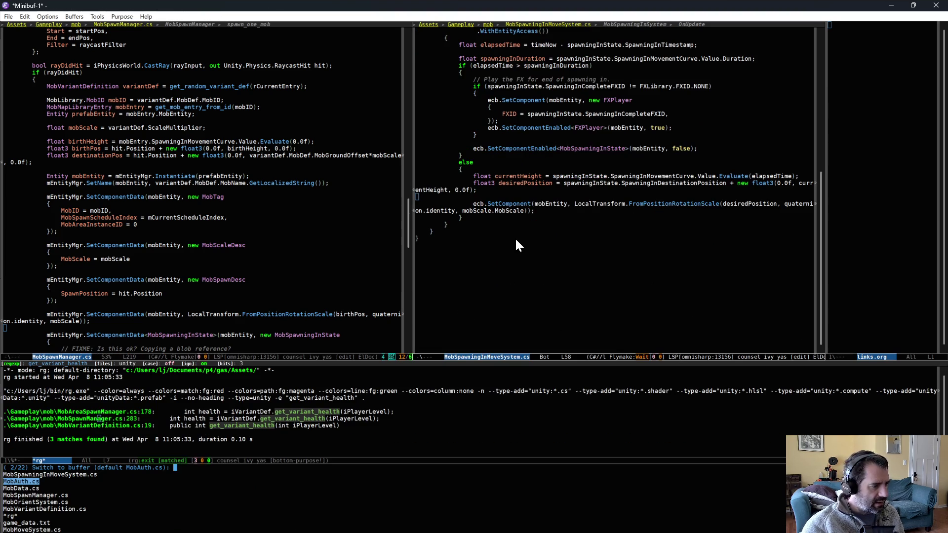
key("Down")
key("Down")
key("Down")
key("Return")
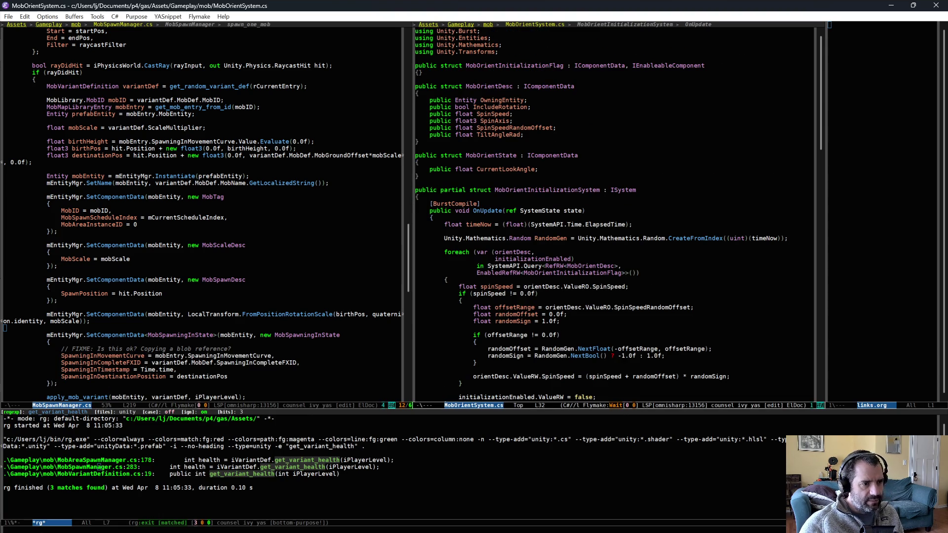
key("Up")
key("End")
key("Return")
type("mobScale")
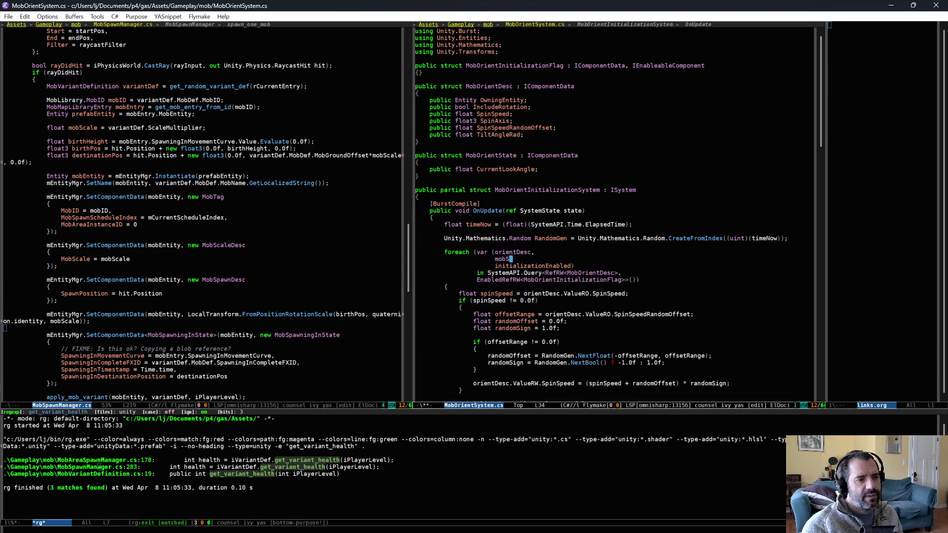
key("ctrl+BackSpace")
type("s")
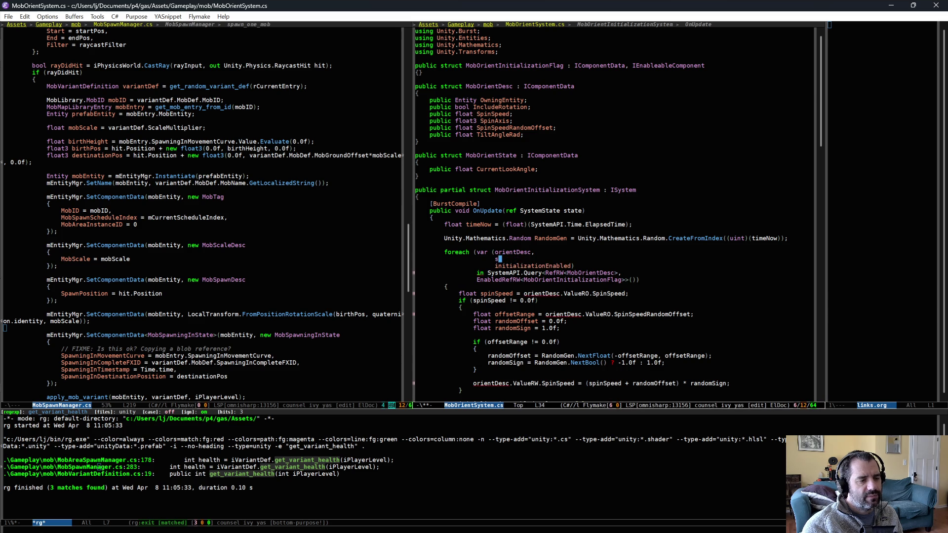
Step: Rename the mobScale variable to scaleDesc in MobSpawningInMoveSystem.cs and save
key("ctrl+x")
key("b")
key("Return")
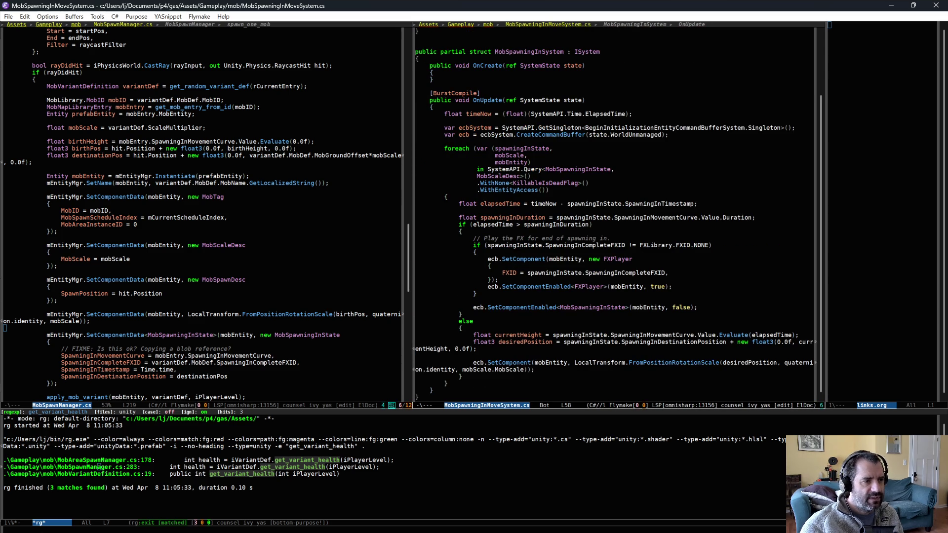
left_click(504, 162)
key("ctrl+;")
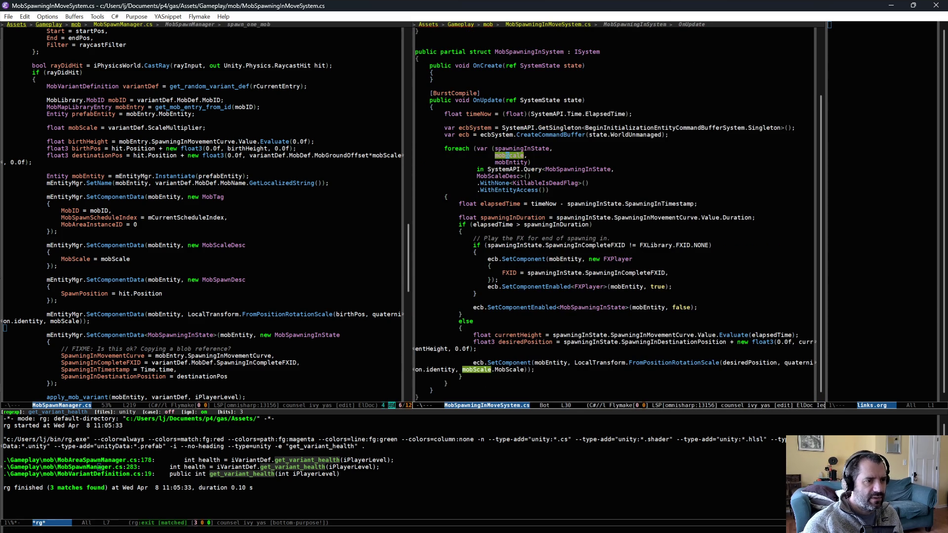
type("scale")
type("Desc")
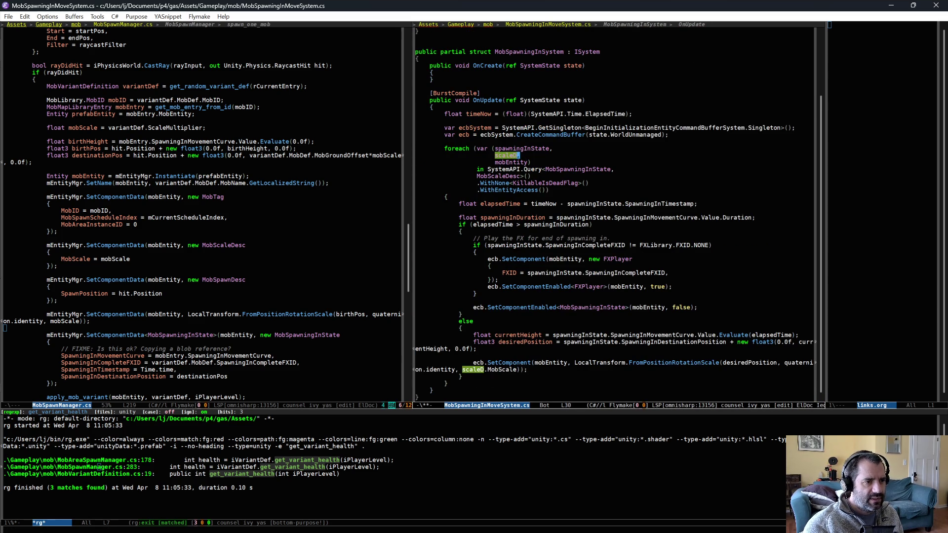
key("ctrl+;")
key("ctrl+x")
key("ctrl+s")
Step: Add a scaleDesc entry and MobScaleDesc to the orient initialization query, then save
key("ctrl+x")
key("b")
key("Return")
type("sc")
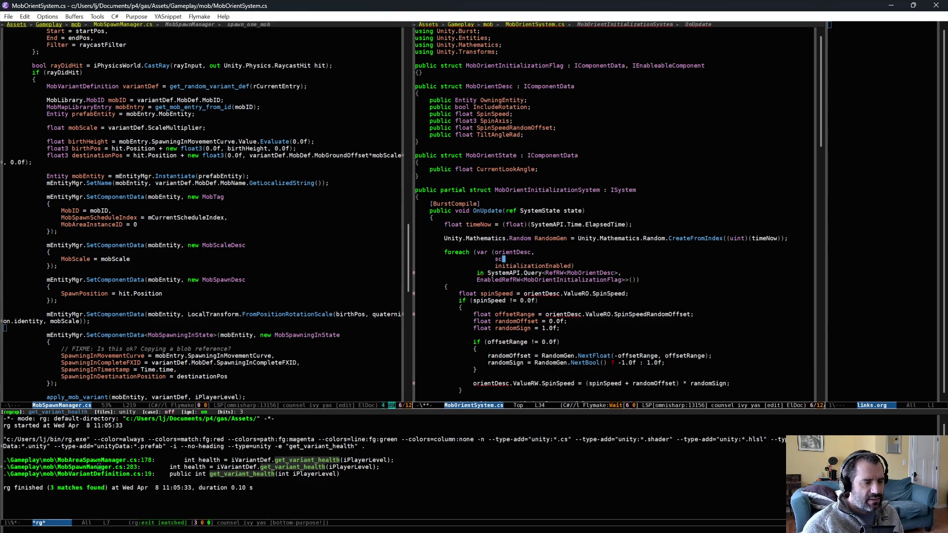
type("aleDesc,")
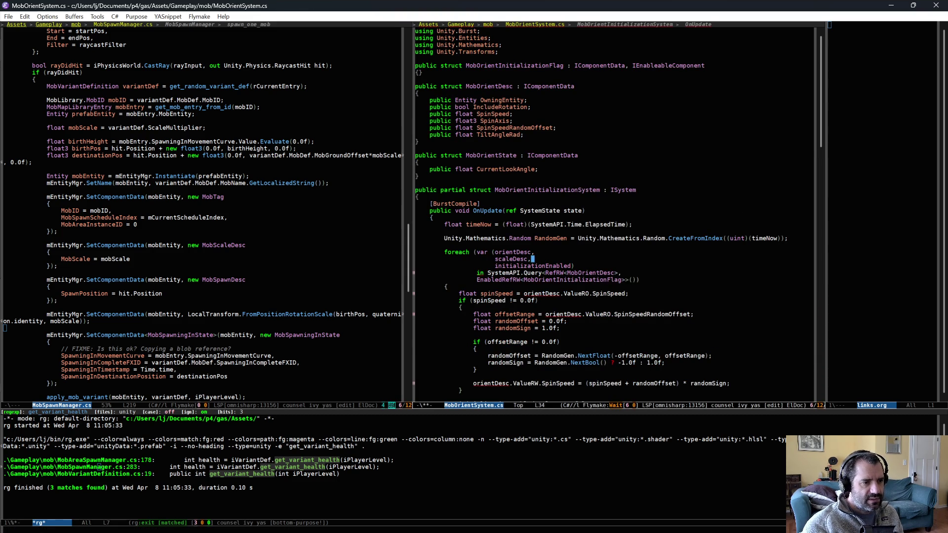
key("Down")
key("Down")
left_click(567, 272)
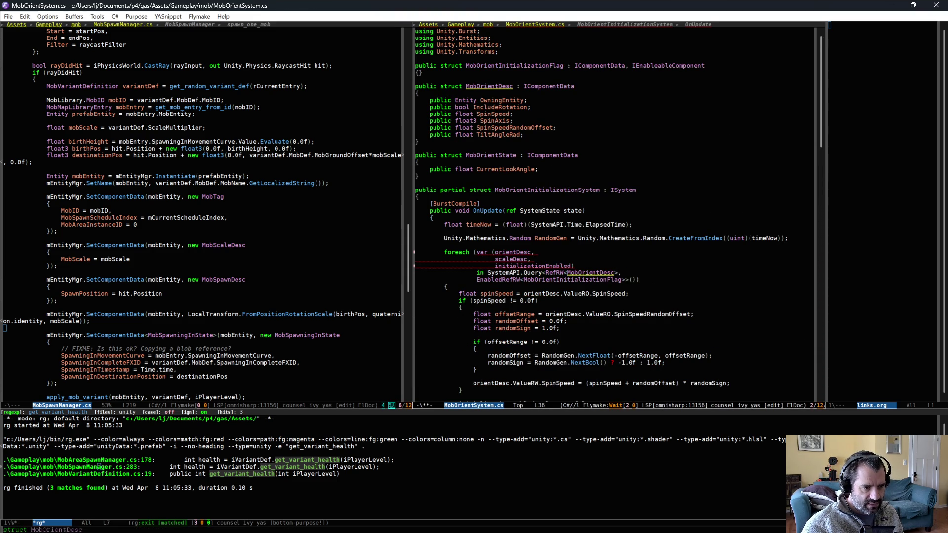
key("ctrl+e")
key("Return")
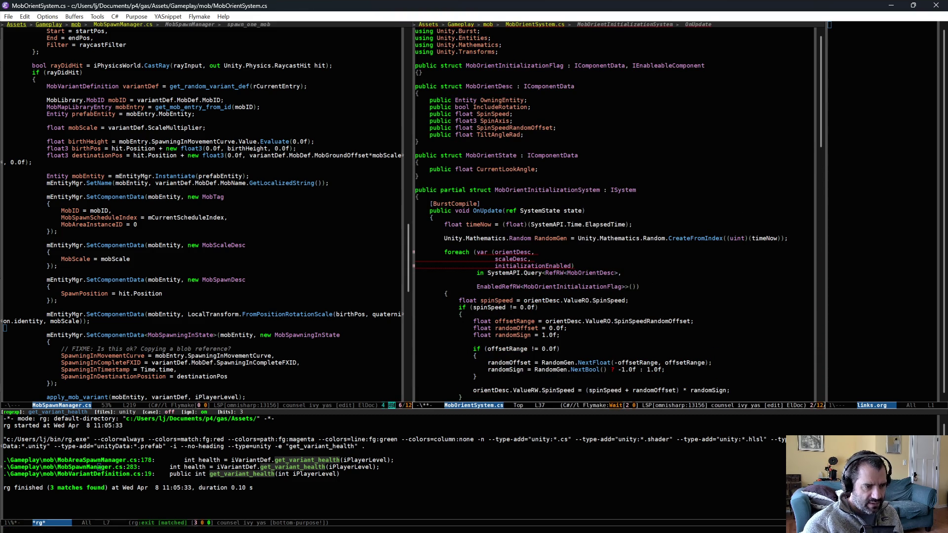
type("MobScaleDesc,")
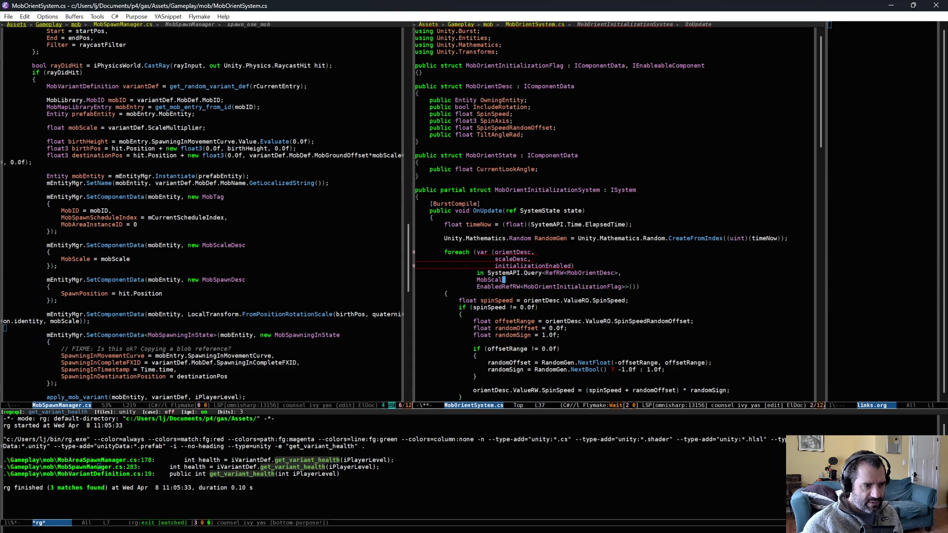
scroll(620, 368, "down", 1)
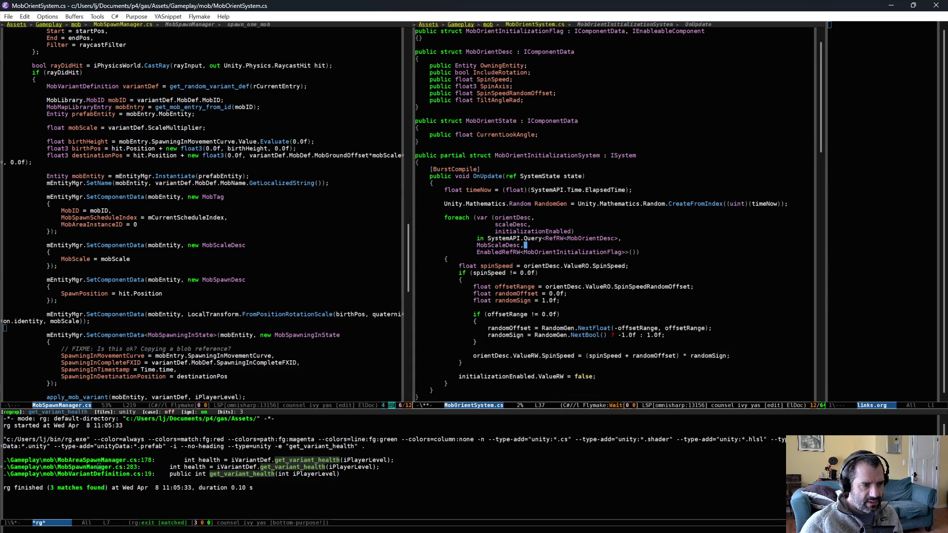
key("ctrl+x")
key("ctrl+s")
Step: Delete the MobScaleDesc query line and the leftover scaleDesc entry line
scroll(590, 380, "down", 1)
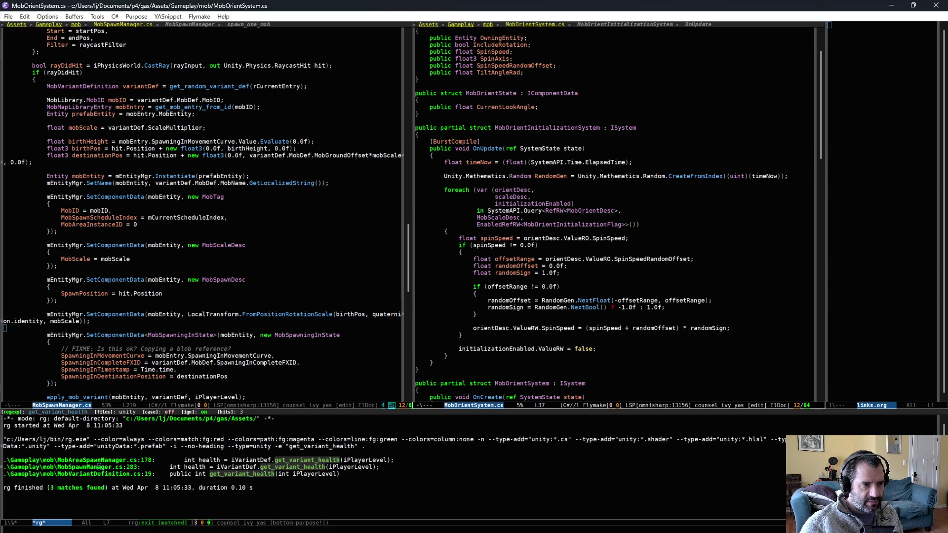
key("ctrl+shift+BackSpace")
key("Up")
key("Up")
key("Up")
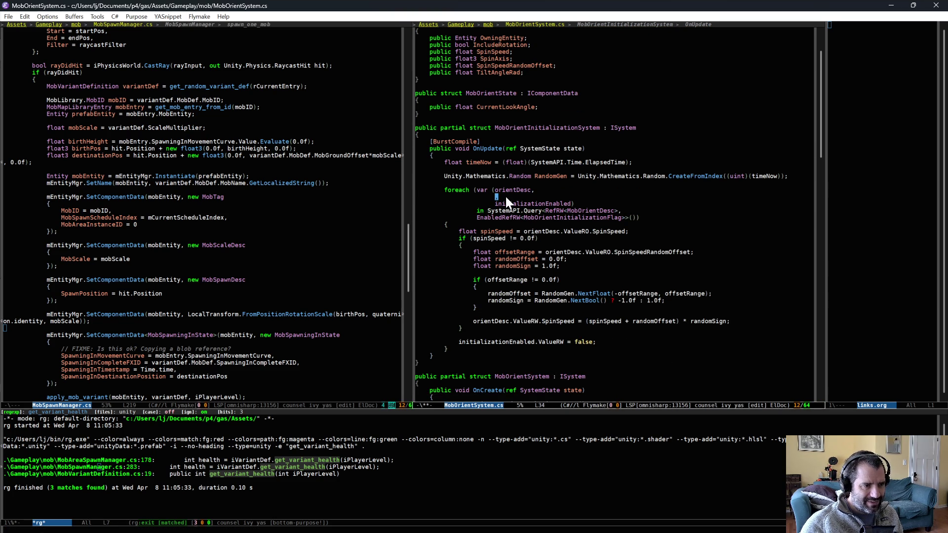
key("ctrl+shift+BackSpace")
scroll(557, 312, "down", 5)
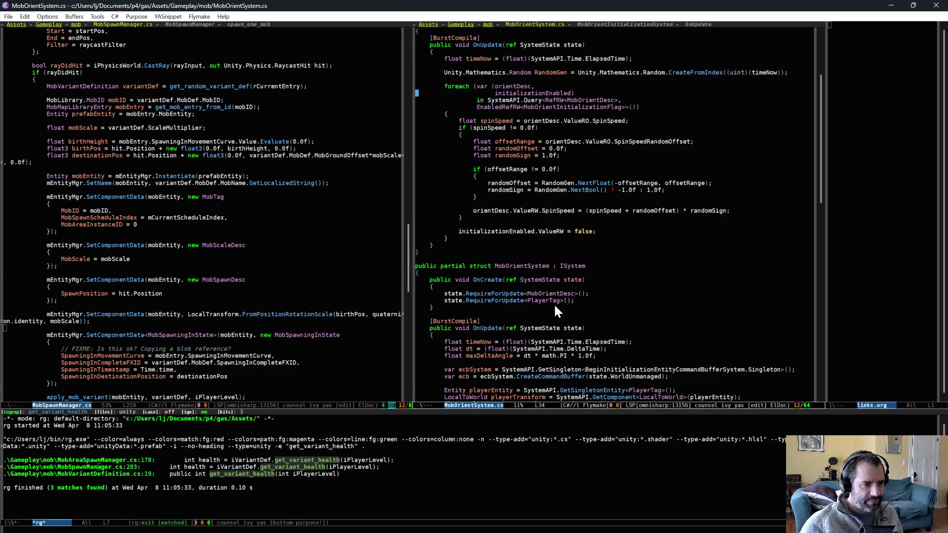
Step: Add a scaleDesc variable after orientState in the update foreach
scroll(557, 311, "down", 13)
left_click(568, 157)
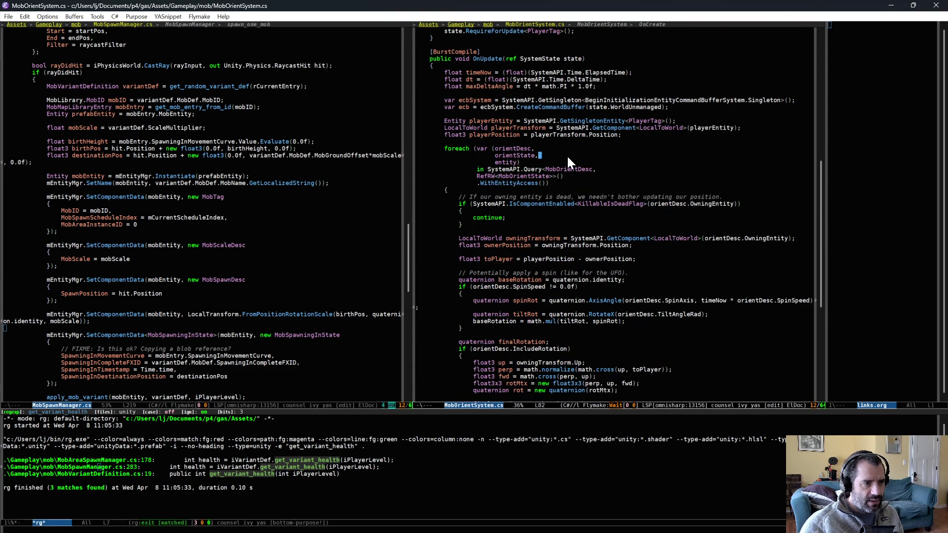
key("Return")
type("mcale")
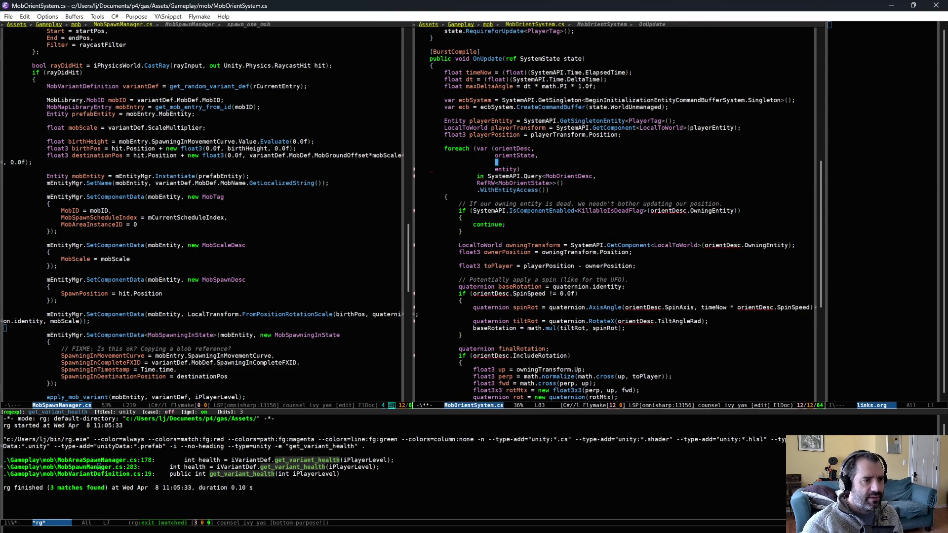
key("ctrl+BackSpace")
type("scaleDesc,")
key("Down")
key("Down")
key("Down")
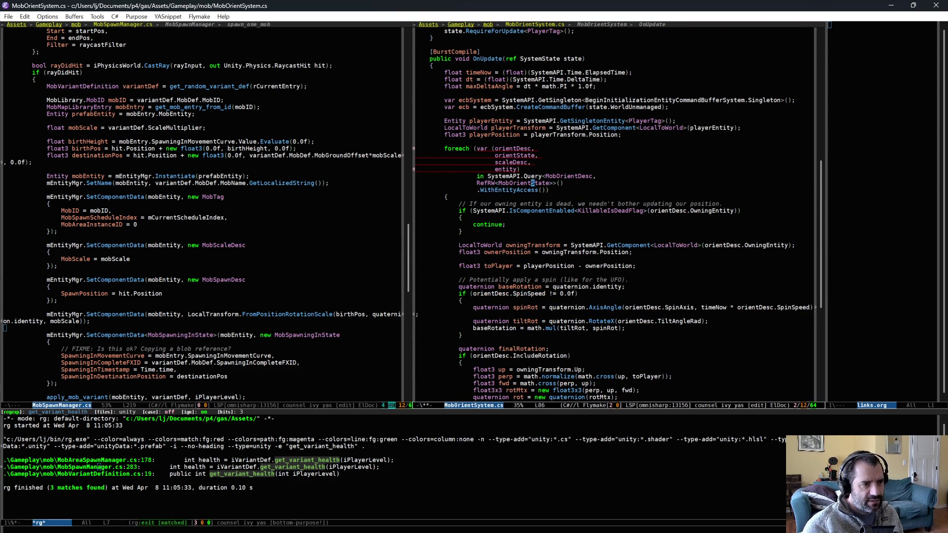
Step: Add MobScaleDesc after RefRW<MobOrientState> in the update query
key("alt+f")
key("Right")
type(",")
key("Return")
type("MobScal")
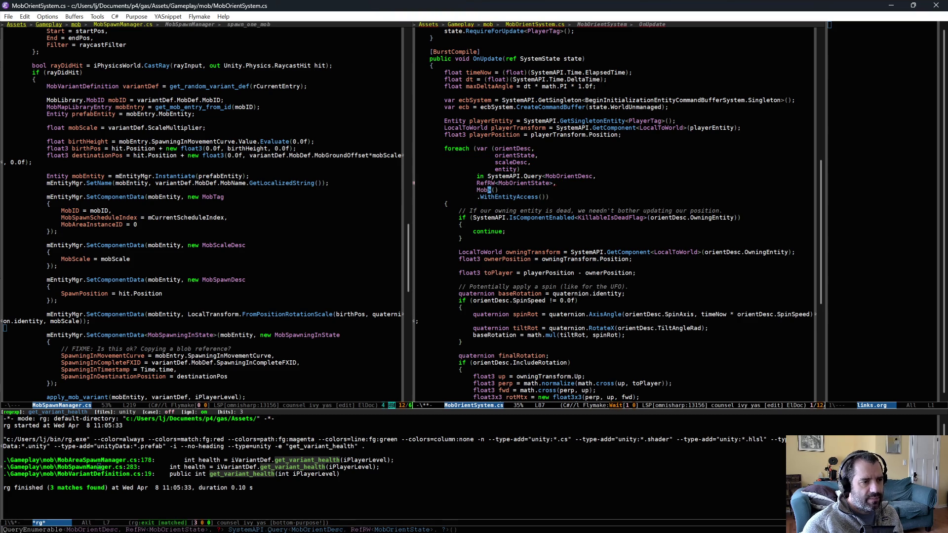
key("alt+slash")
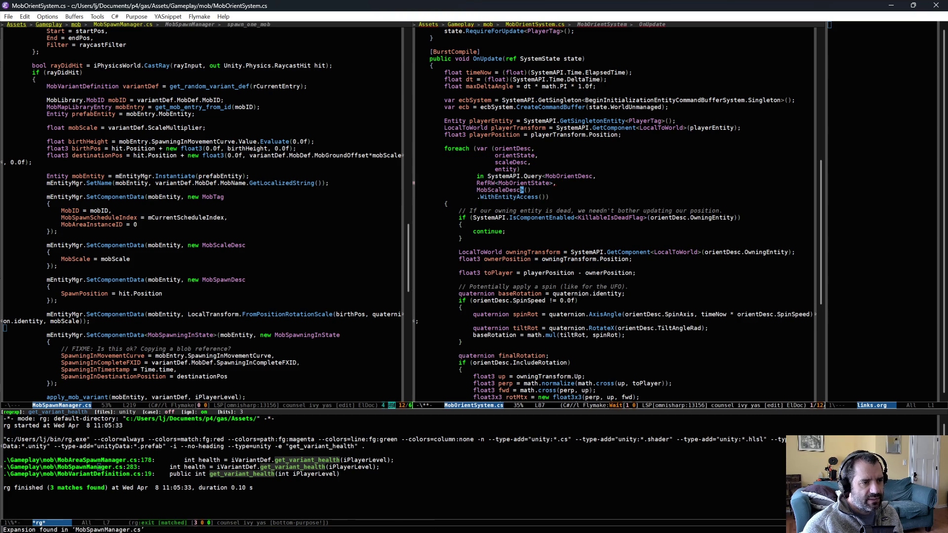
scroll(567, 300, "down", 7)
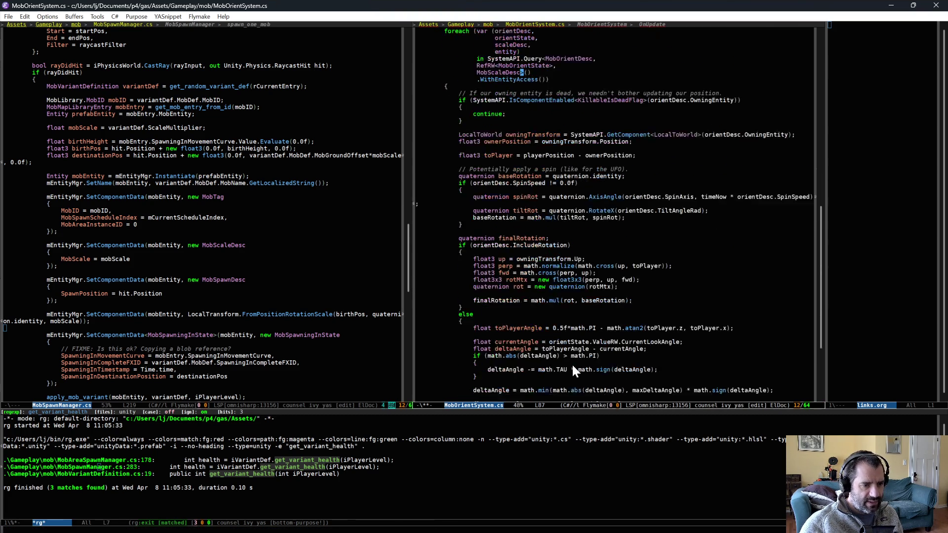
scroll(581, 348, "down", 7)
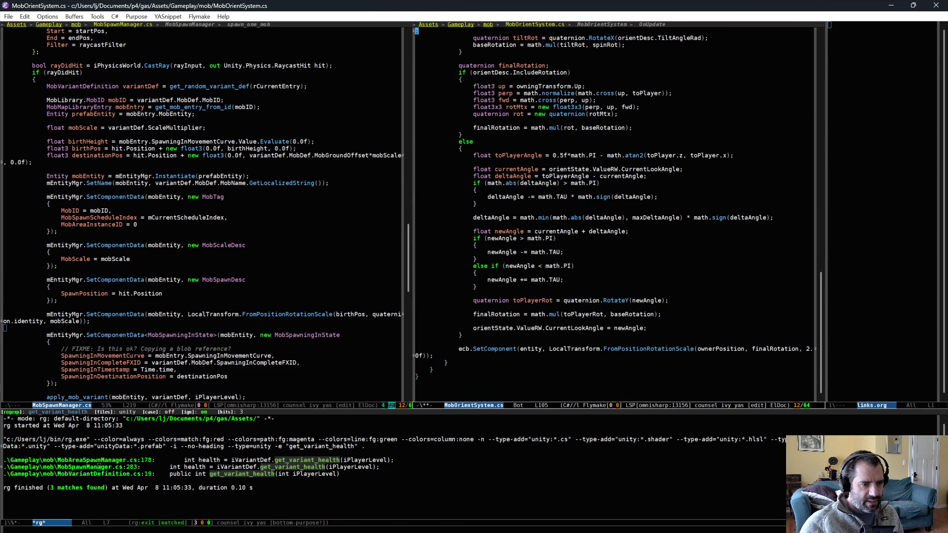
Step: Replace the fixed 2.0f scale in the LocalTransform FromPositionRotationScale call with scaleDesc.MobScale
key("alt+s")
key("o")
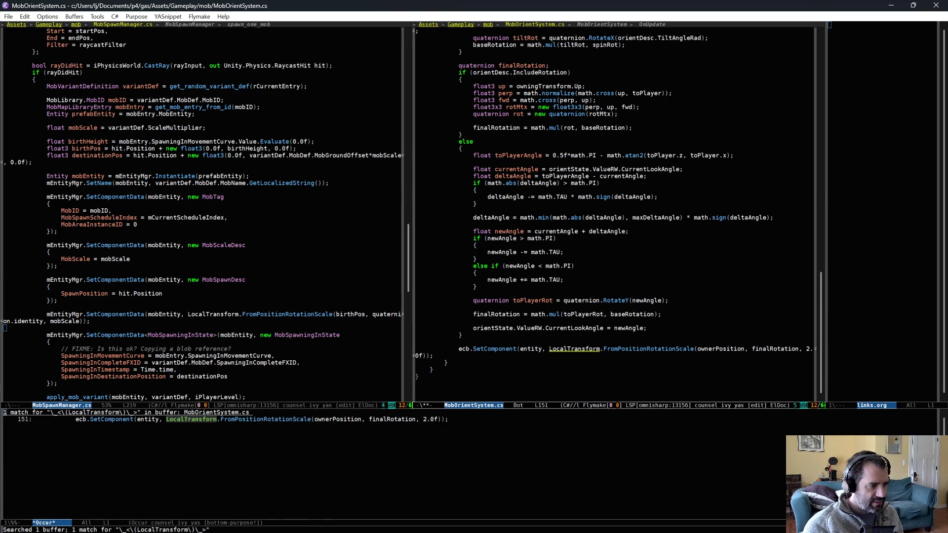
key("Down")
key("Left")
key("Left")
key("Left")
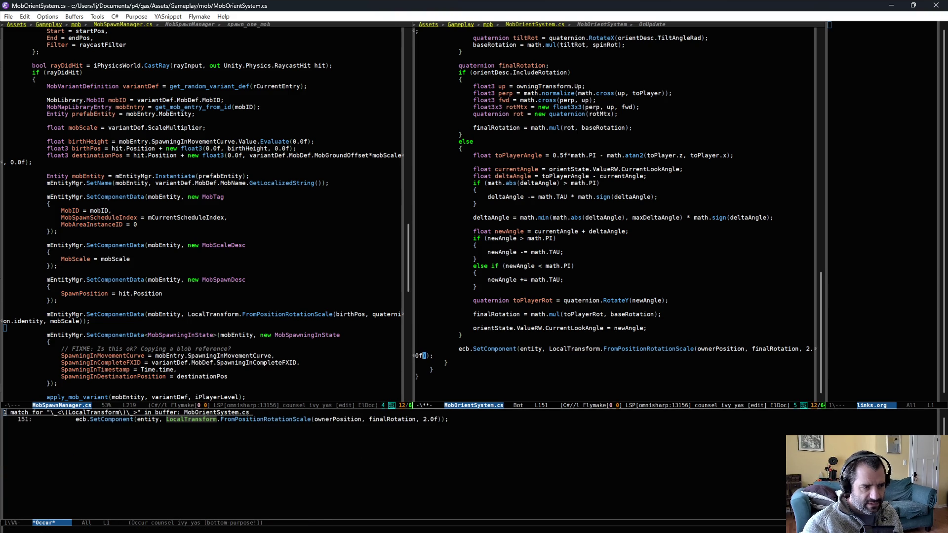
key("BackSpace")
key("BackSpace")
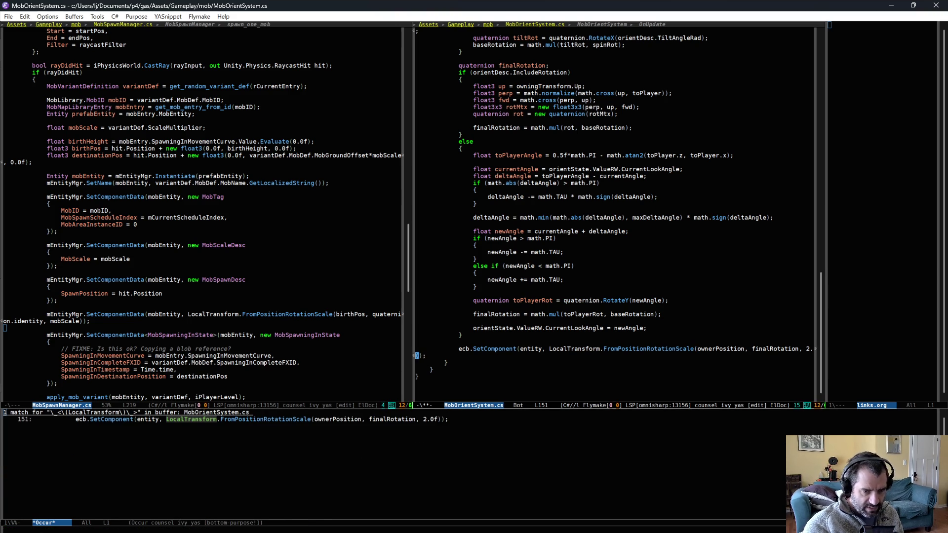
key("BackSpace")
key("BackSpace")
type("scale")
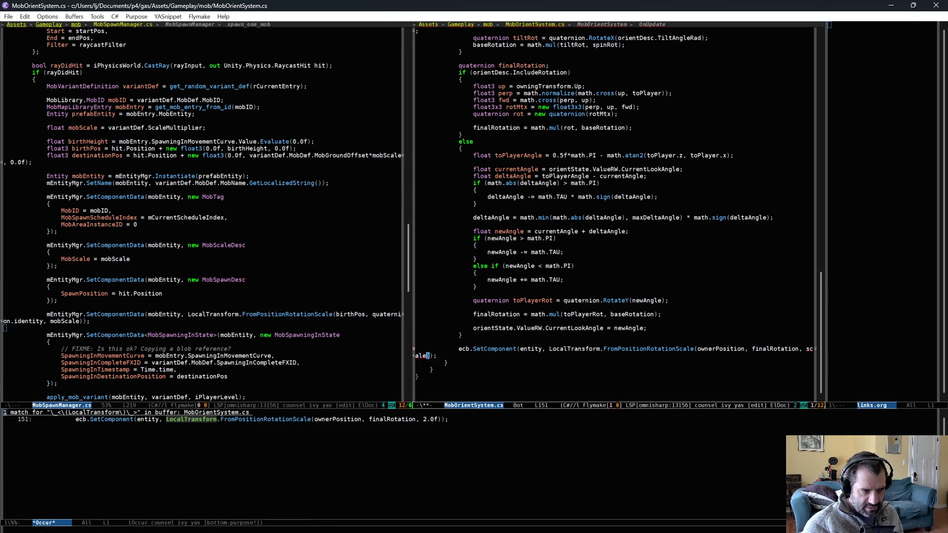
type("Desc.")
type("MobScale")
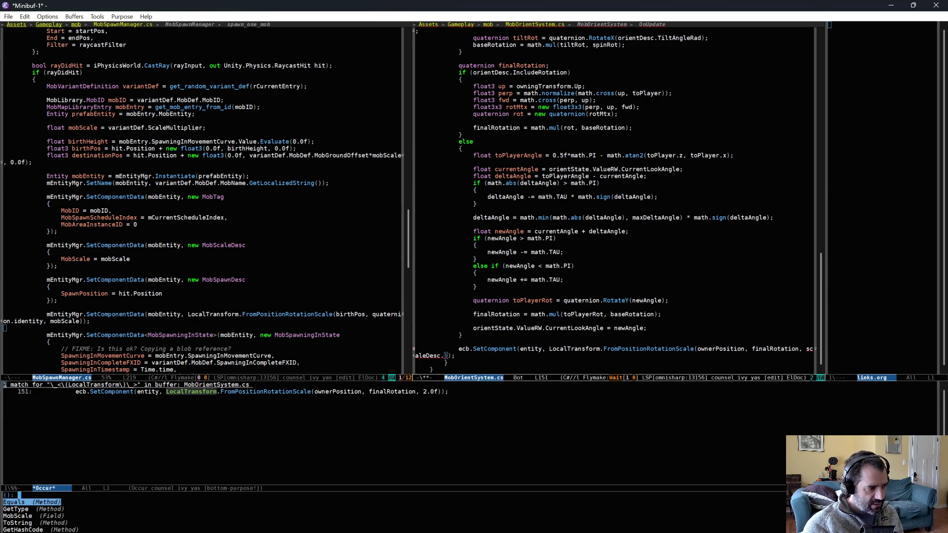
Step: Save MobOrientSystem.cs and switch to Unity
key("ctrl+x")
key("ctrl+s")
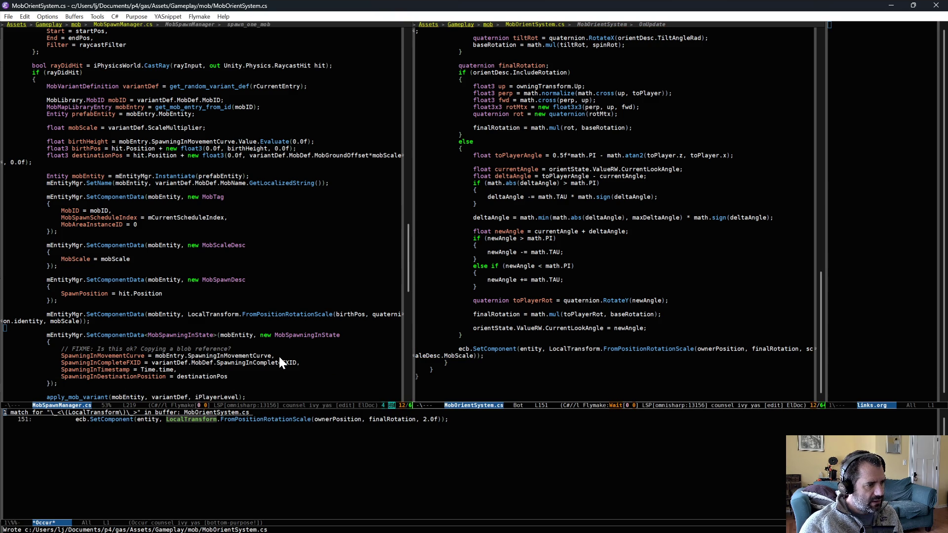
key("alt+Tab")
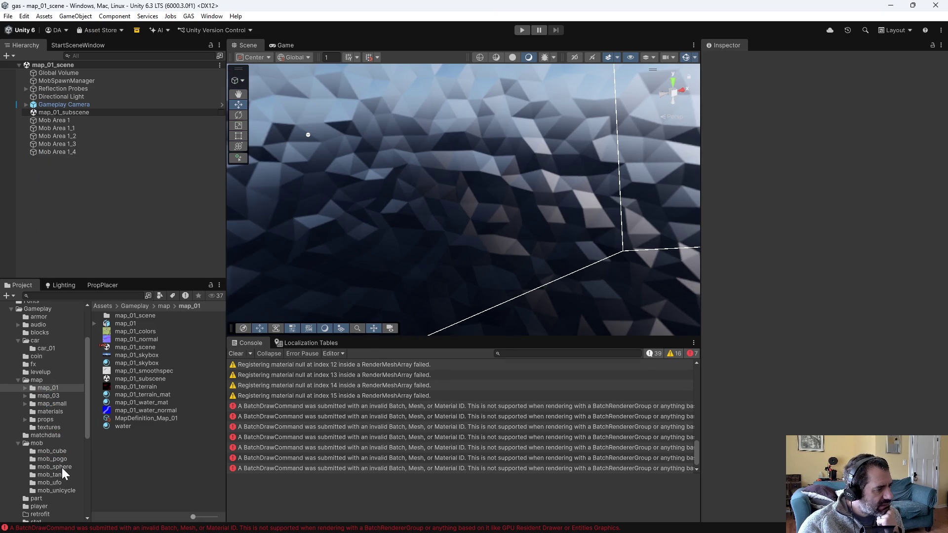
Step: Check the Scale Multiplier on MobVariantDefinition Sphere_01, Sphere_02 and Cube_01, then enter Play mode
left_click(61, 467)
left_click(153, 388)
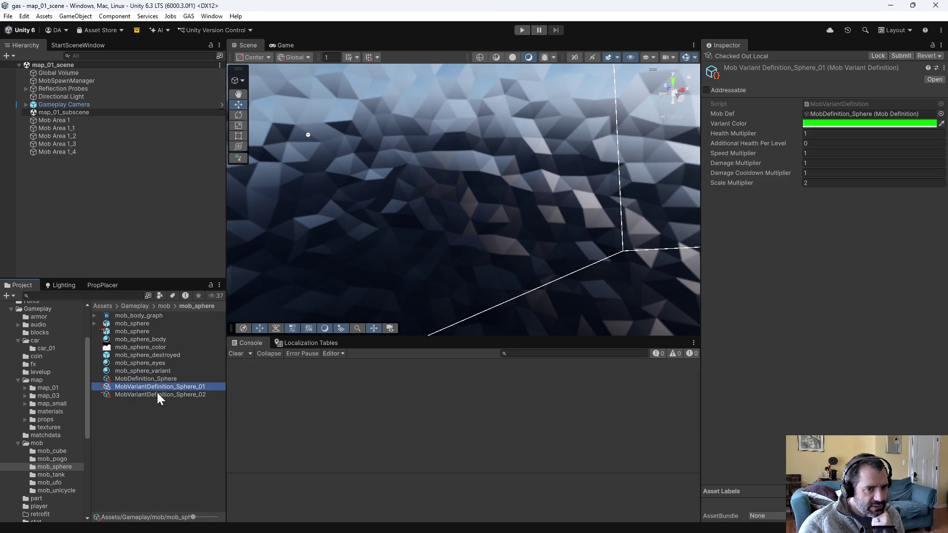
left_click(157, 395)
left_click(69, 450)
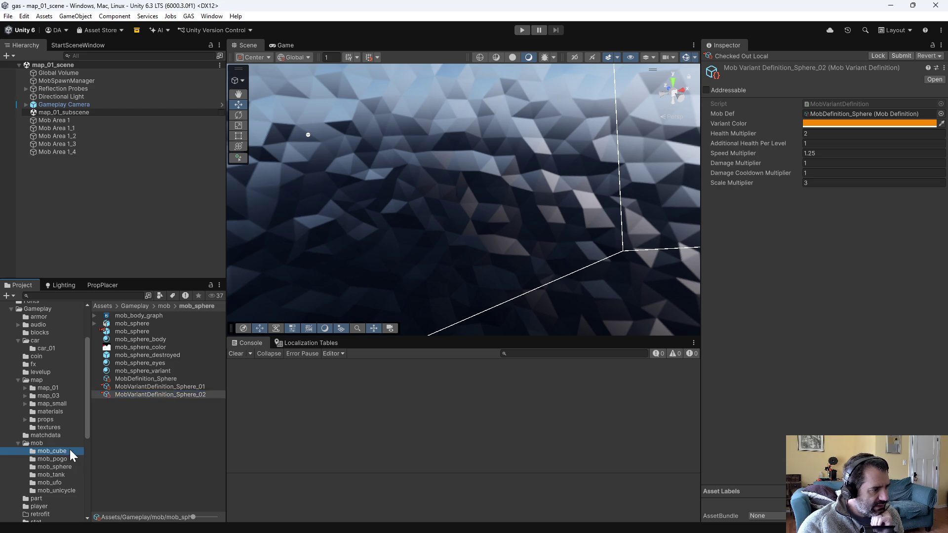
left_click(171, 349)
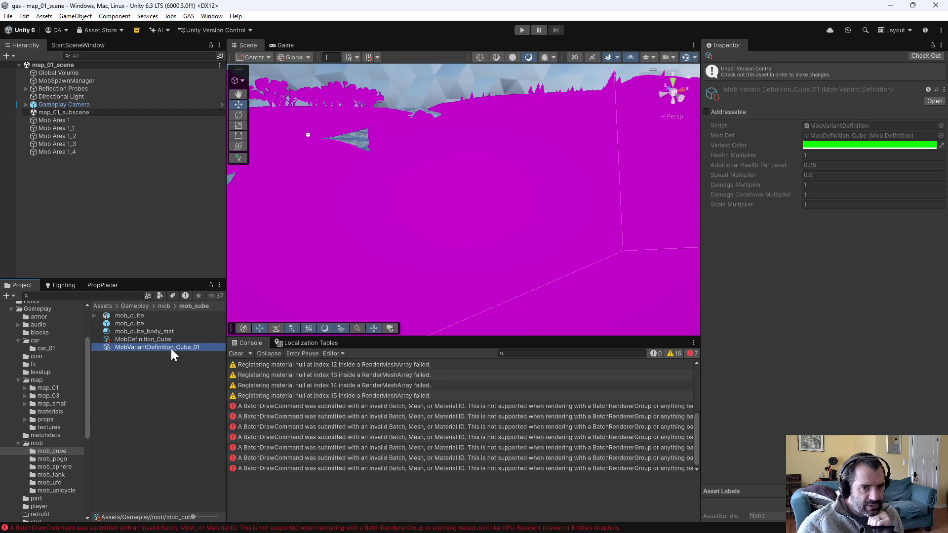
left_click(160, 400)
left_click(522, 30)
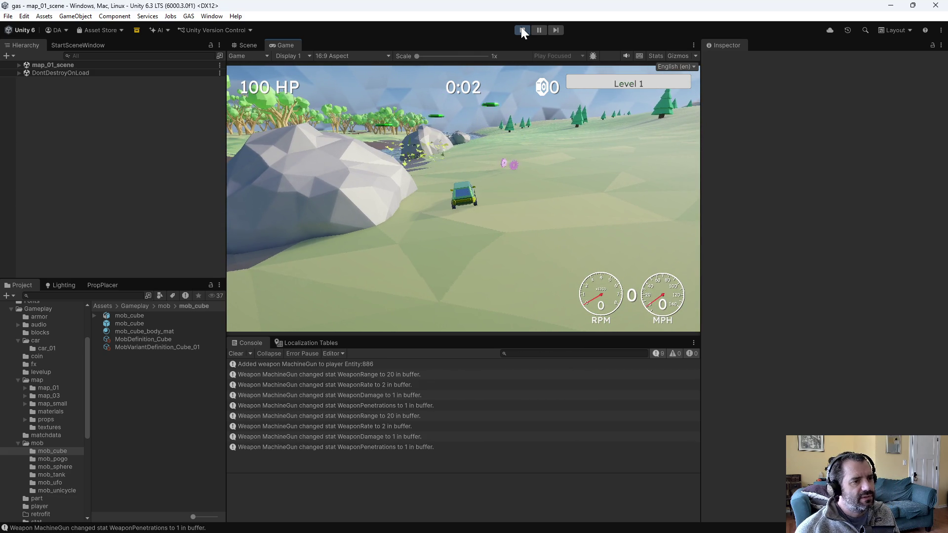
Step: Drive the car with W and D, pick the Crossbow upgrade, then exit Play mode
key("w")
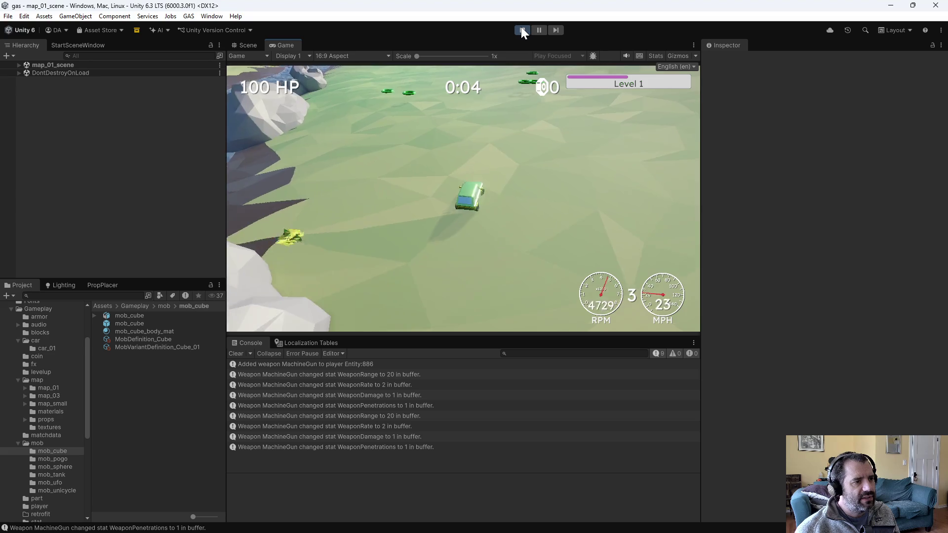
key("d")
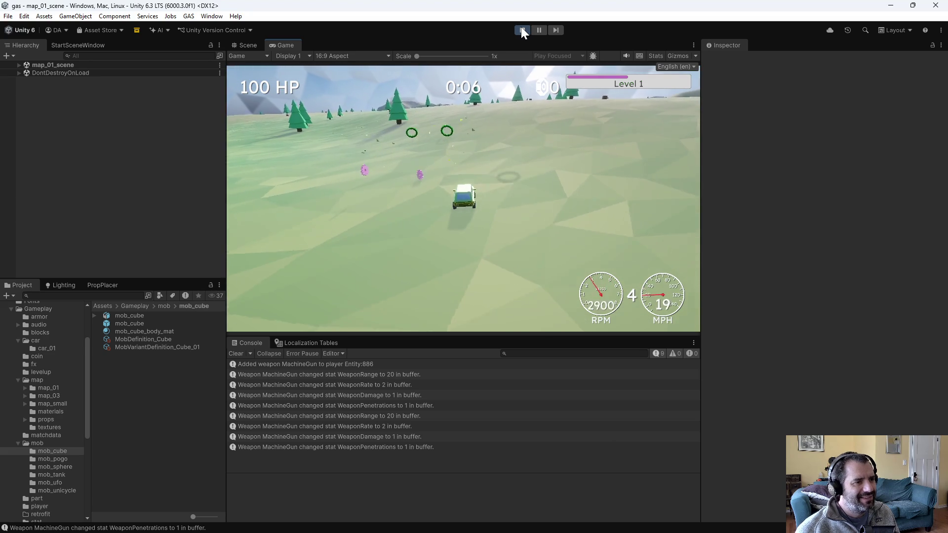
key("Right")
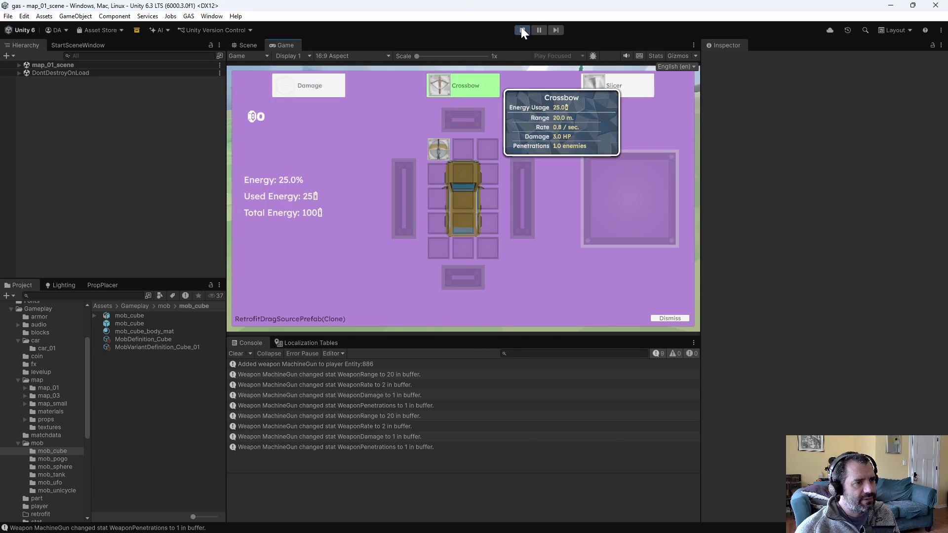
key("Return")
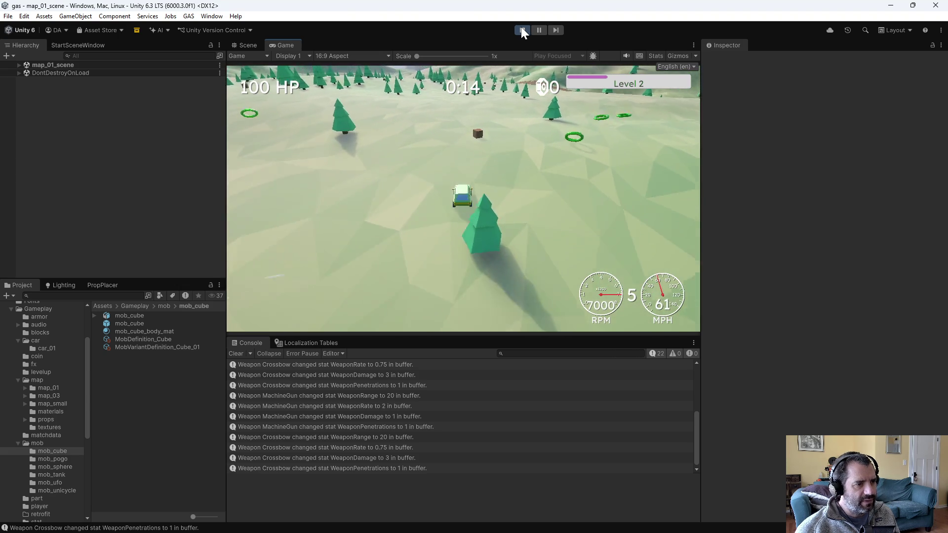
left_click(522, 31)
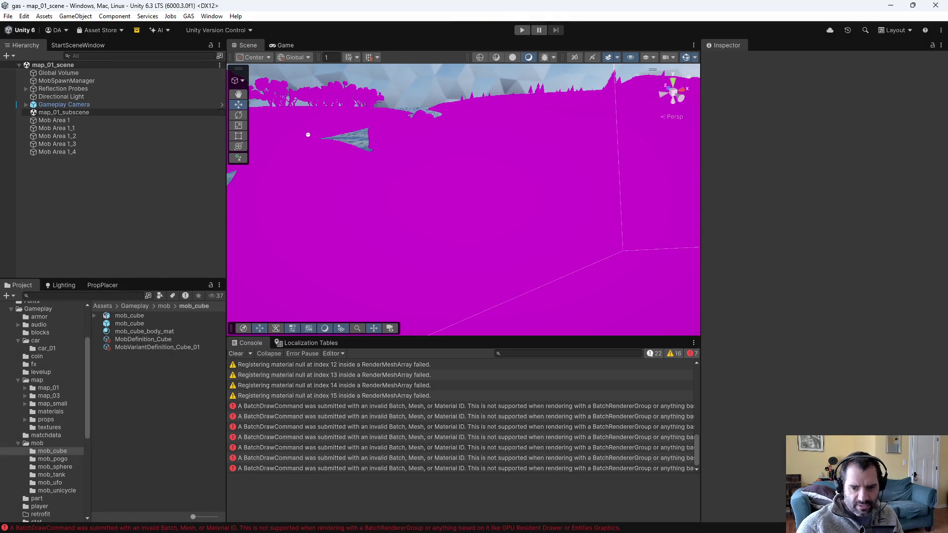
Step: Put point on the FromPositionRotationScale call in MobSpawnManager.cs
key("alt+Tab")
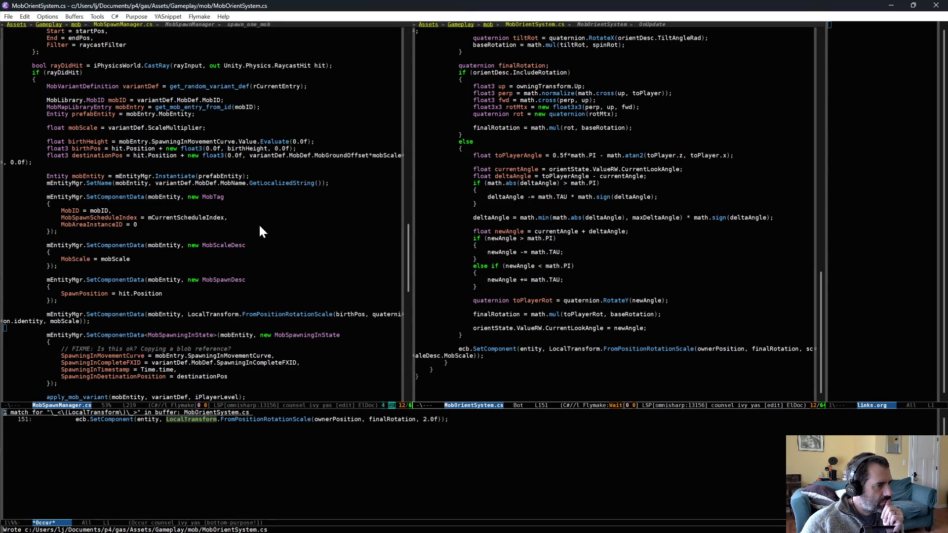
left_click(198, 254)
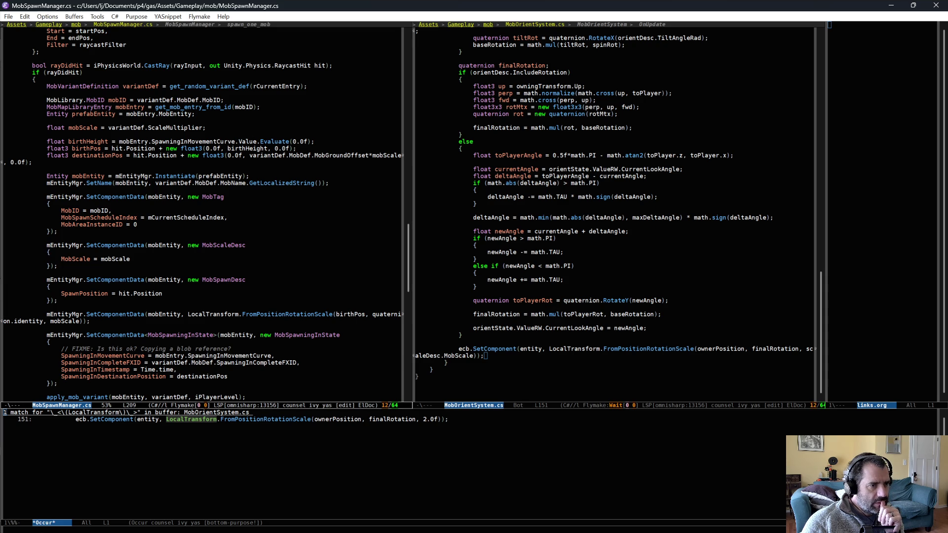
scroll(552, 309, "up", 3)
scroll(552, 309, "down", 3)
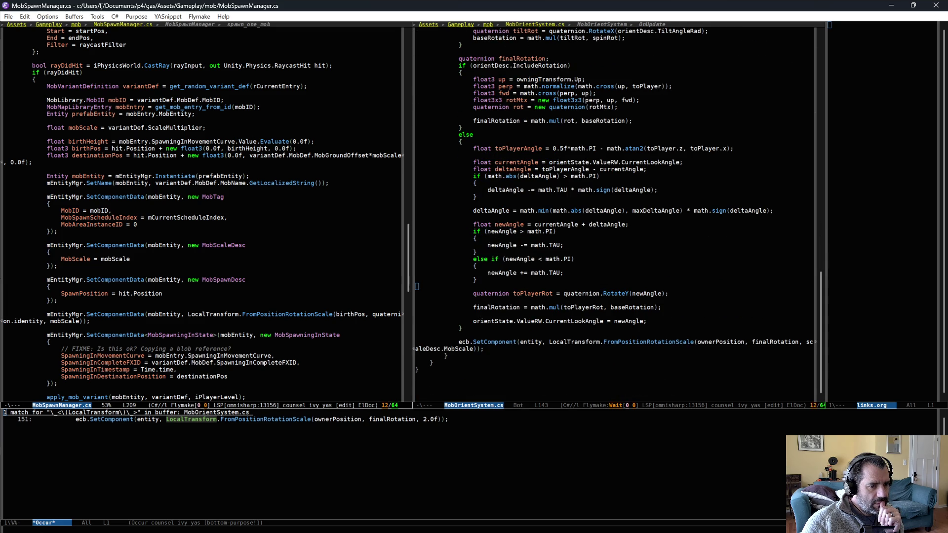
left_click(640, 342)
Step: Ripgrep the project for FromPositionRotationScale, cancelling a stray search, and review the 6 matches
key("ctrl+c")
key("s")
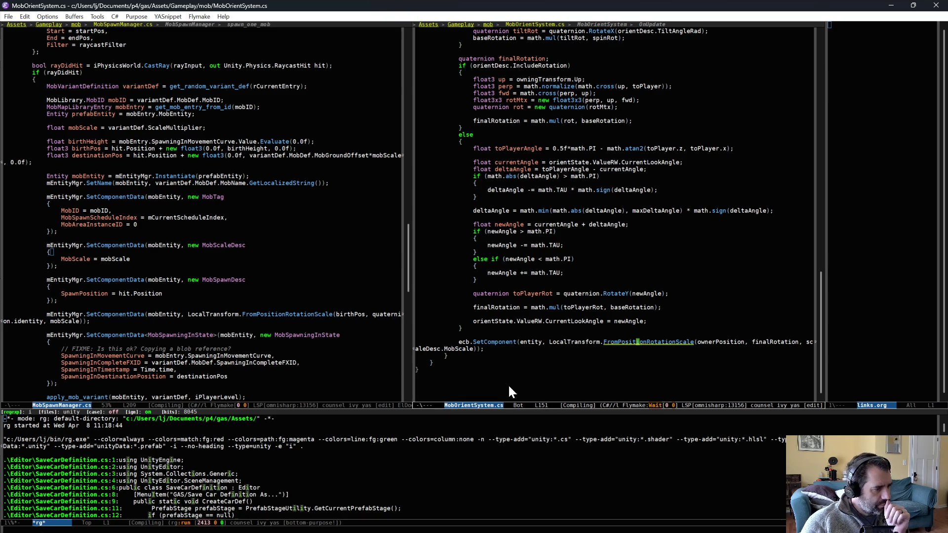
key("alt+b")
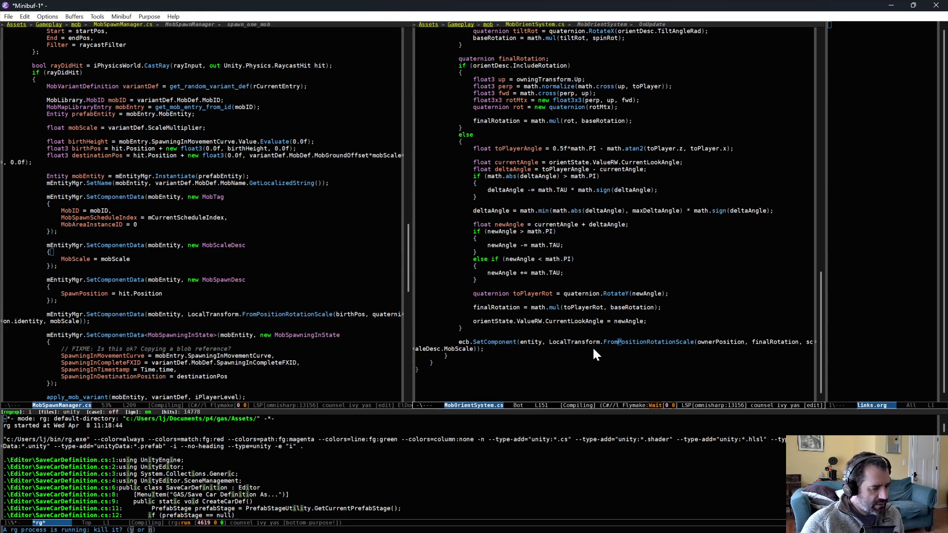
key("ctrl+c")
key("ctrl+k")
key("ctrl+c")
key("s")
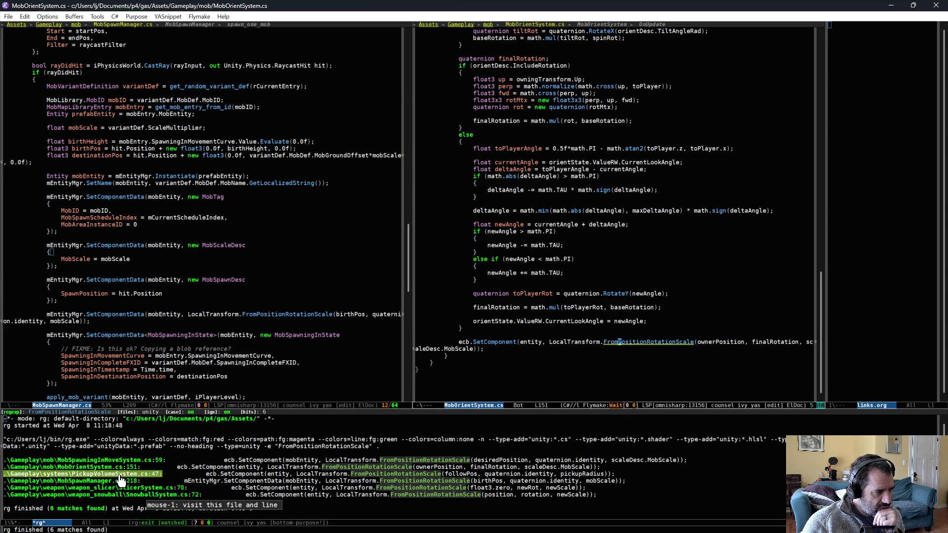
key("alt+Tab")
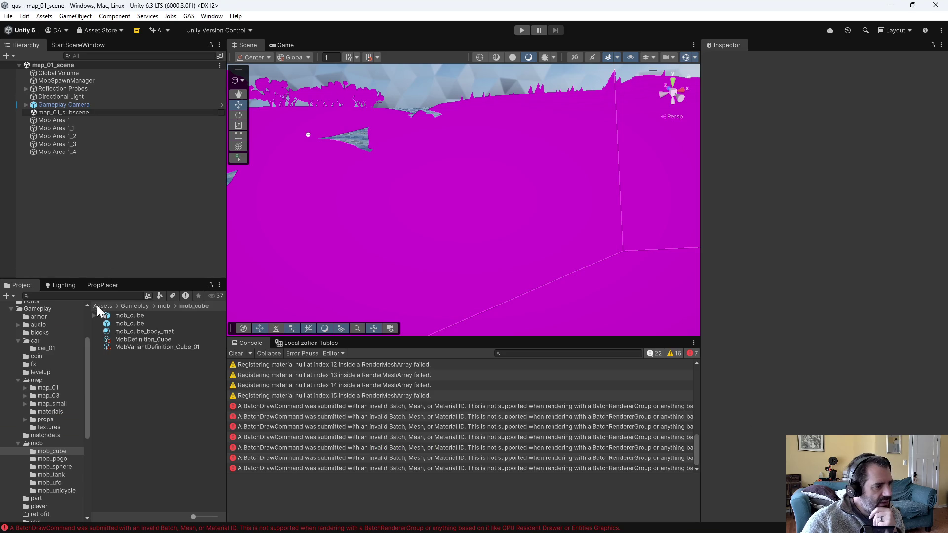
Step: Open the mob_cube prefab in Prefab Mode, select its root, then show the map_01 folder
left_click(120, 324)
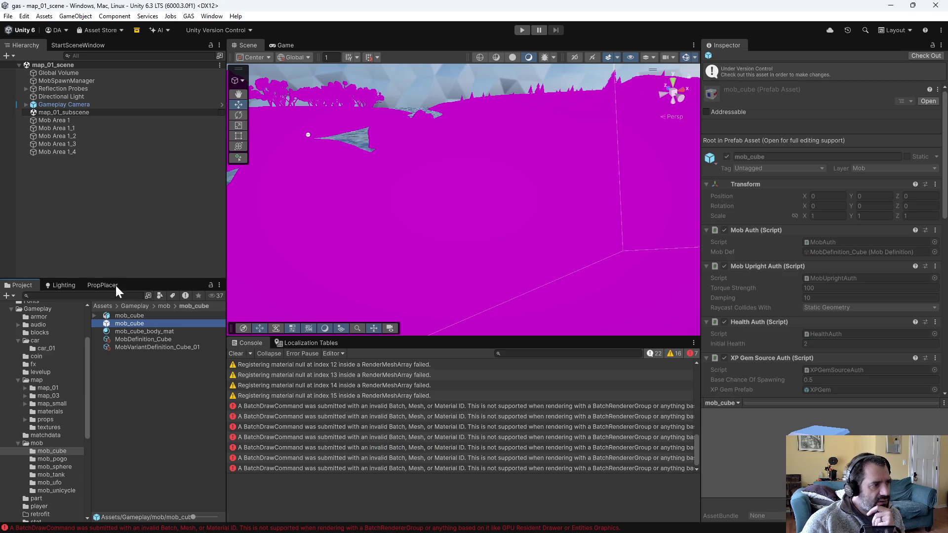
double_click(120, 325)
left_click(55, 79)
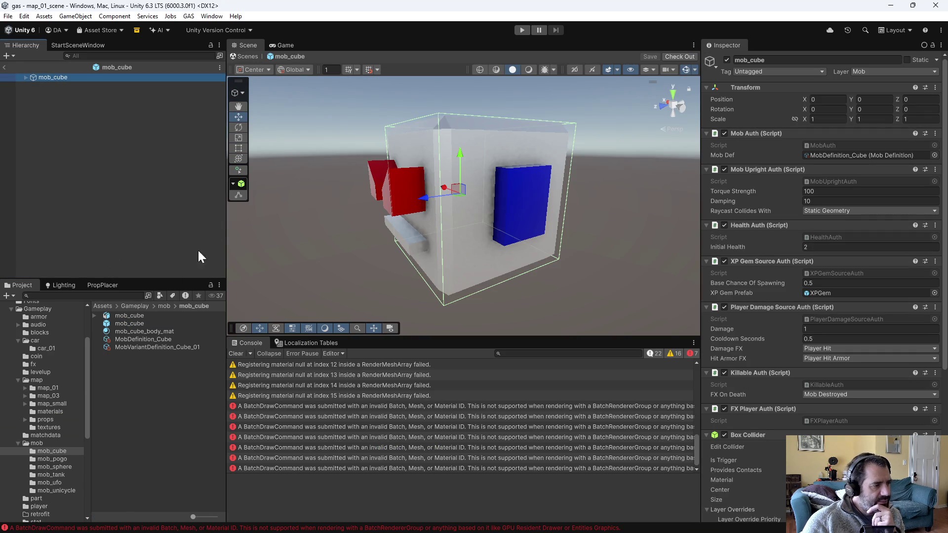
left_click(50, 388)
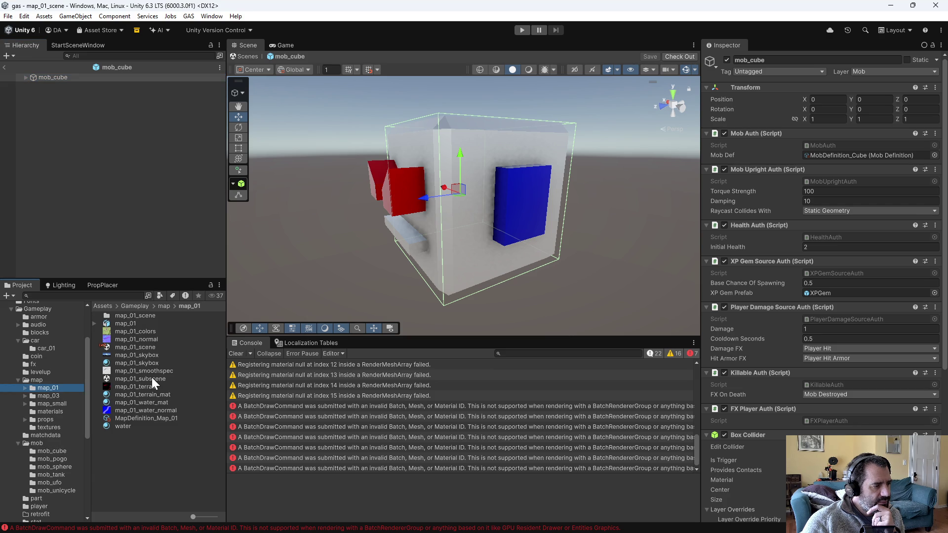
Step: Insert UnityEngine.Debug.Log($"mobScale: {mobScale}"); above the MobScaleDesc call and save MobSpawnManager.cs
key("alt+Tab")
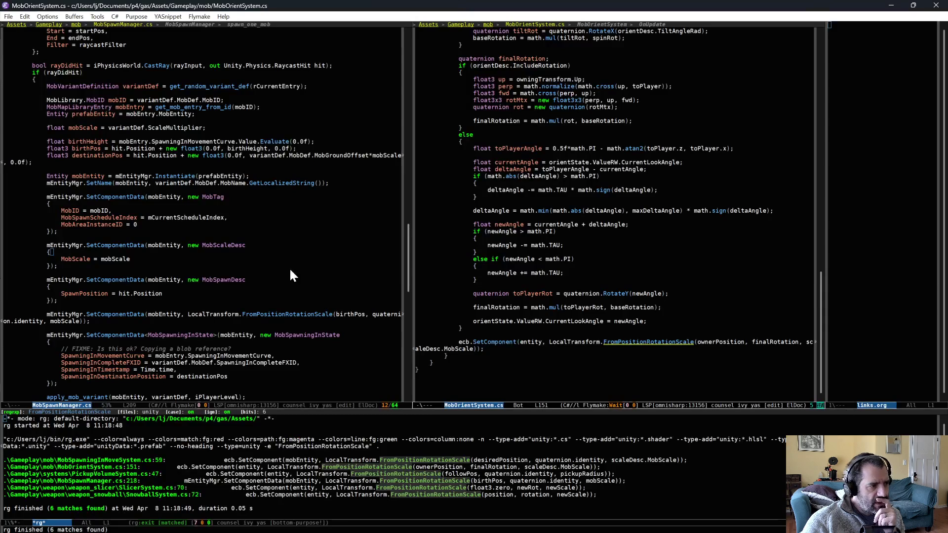
left_click(252, 238)
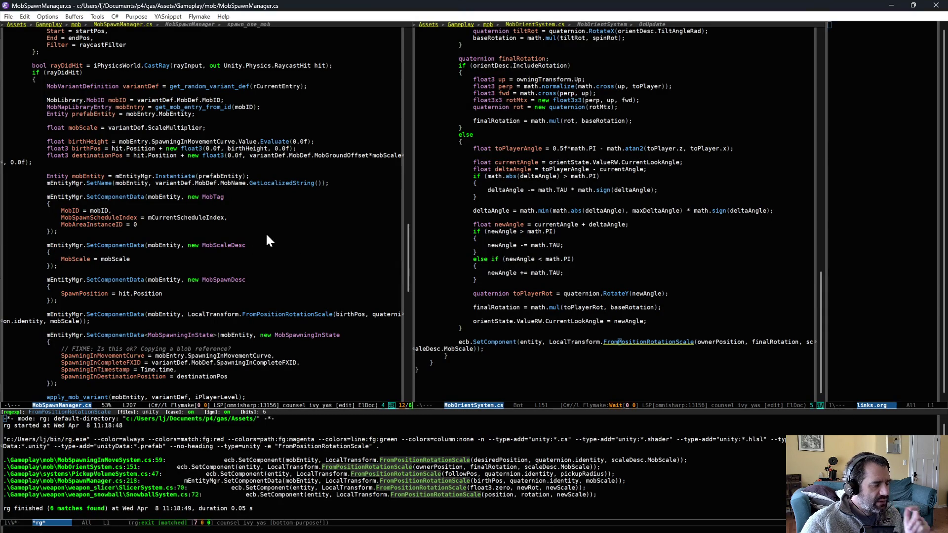
key("Return")
type("UnityEngine.Debug.Log($\" {}\");mobScale")
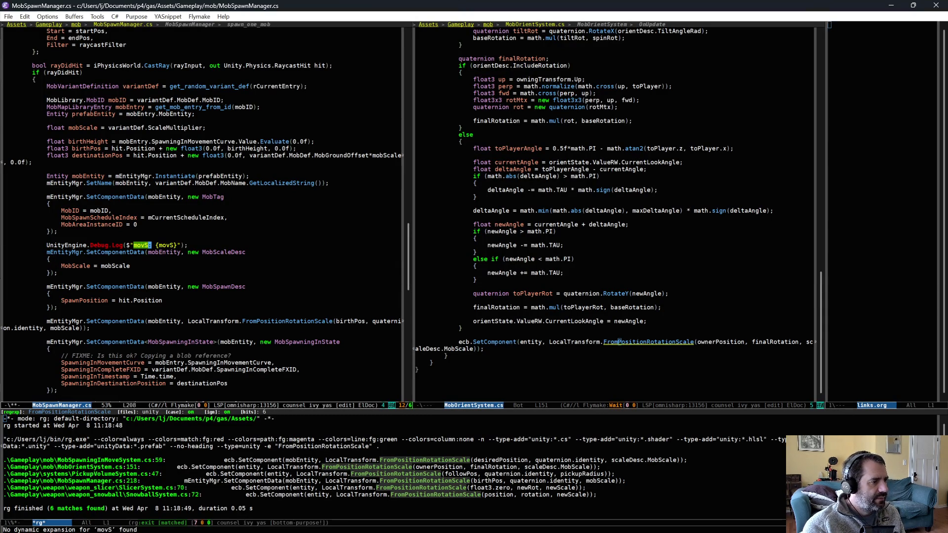
key("Tab")
key("ctrl+x")
key("ctrl+s")
key("alt+Tab")
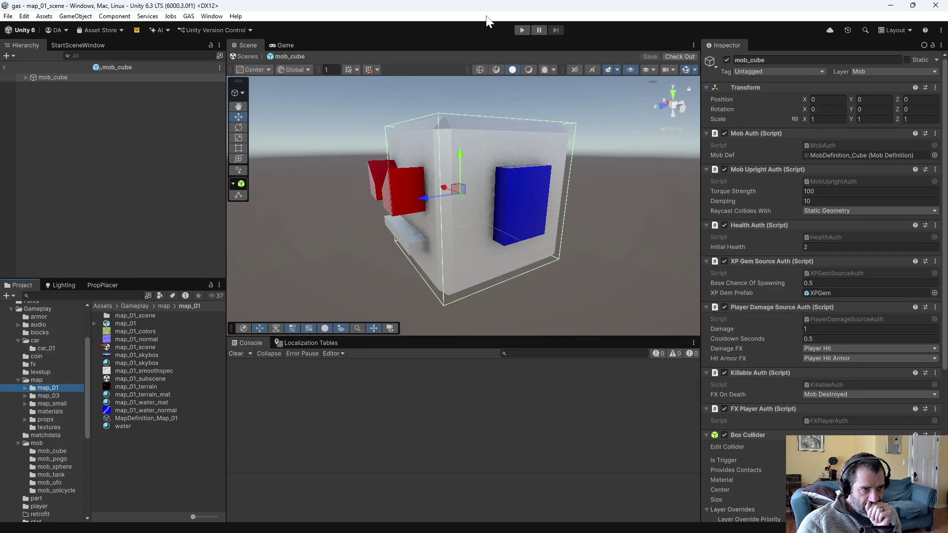
Step: Play the level until the Console logs 'mobScale: 2', then stop and return to Emacs
left_click(522, 30)
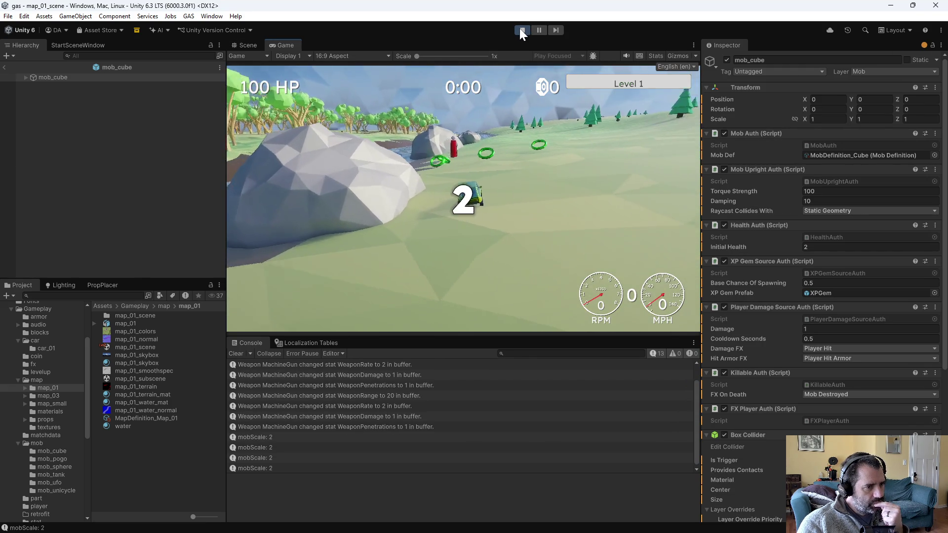
left_click(522, 30)
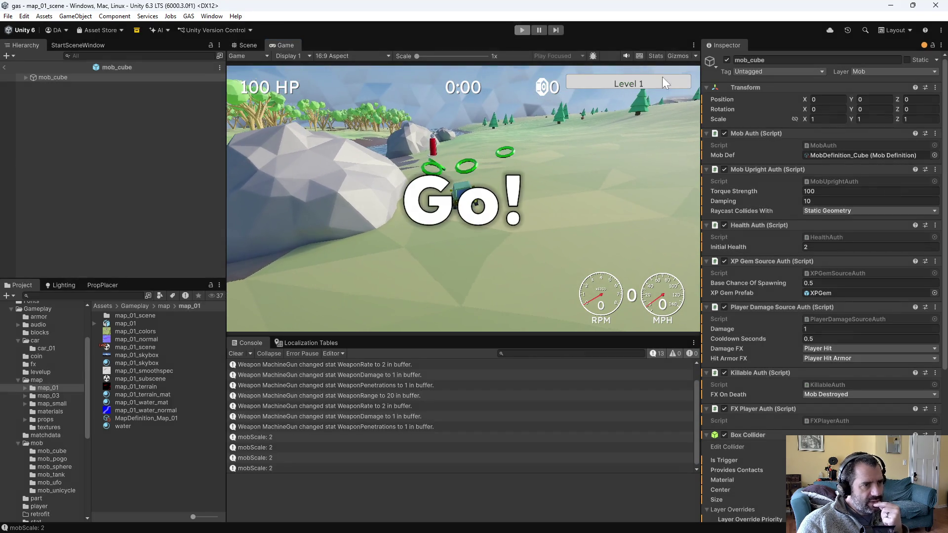
key("alt+Tab")
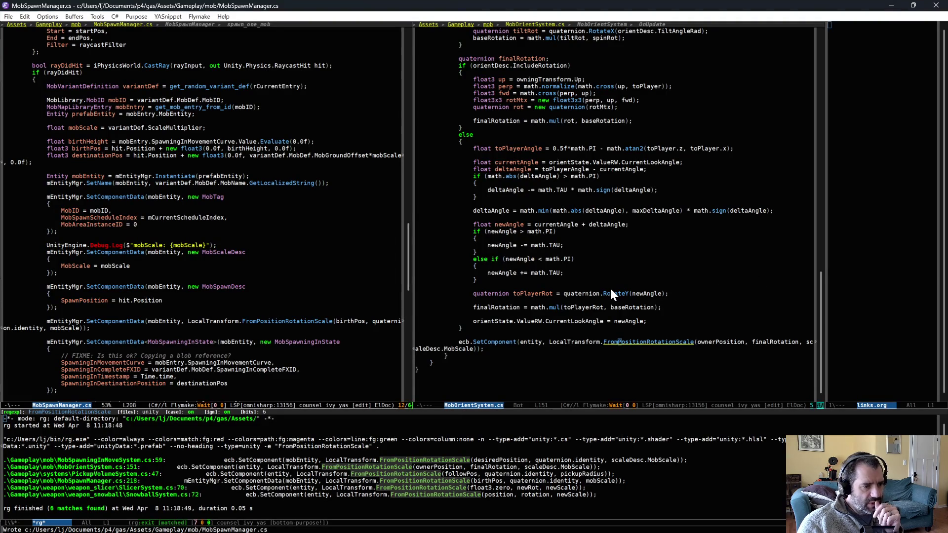
Step: Expand the 'dl' Debug.Log snippet on a new line after the OnUpdate foreach brace in MobOrientSystem.cs
scroll(610, 293, "up", 7)
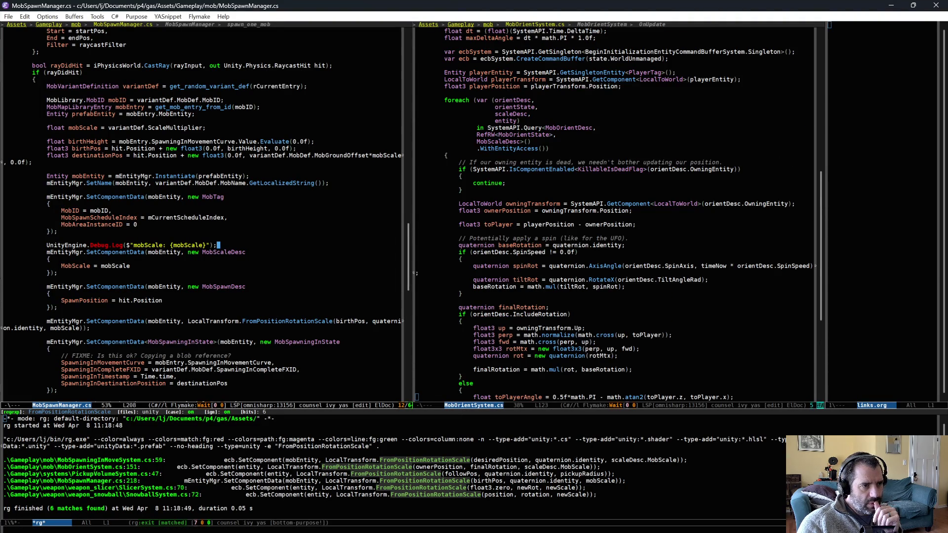
scroll(612, 287, "up", 3)
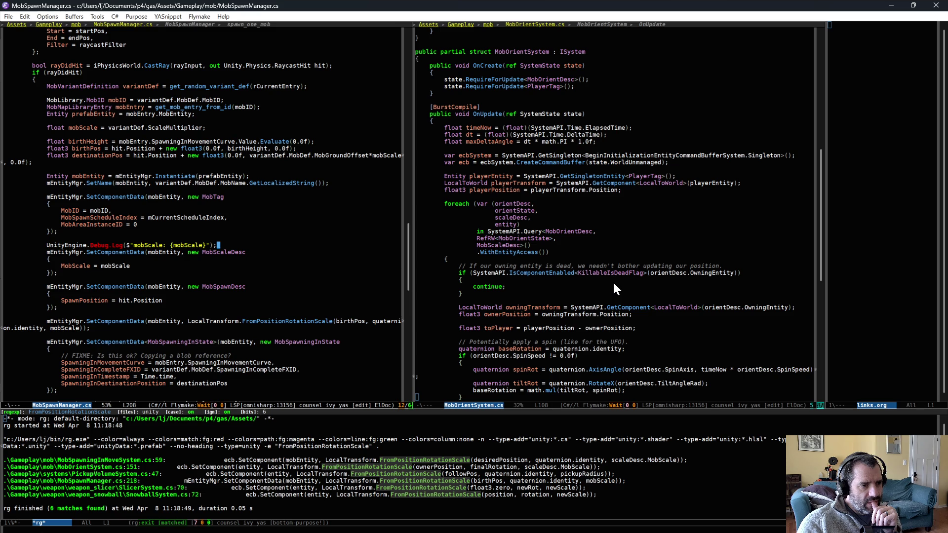
left_click(574, 218)
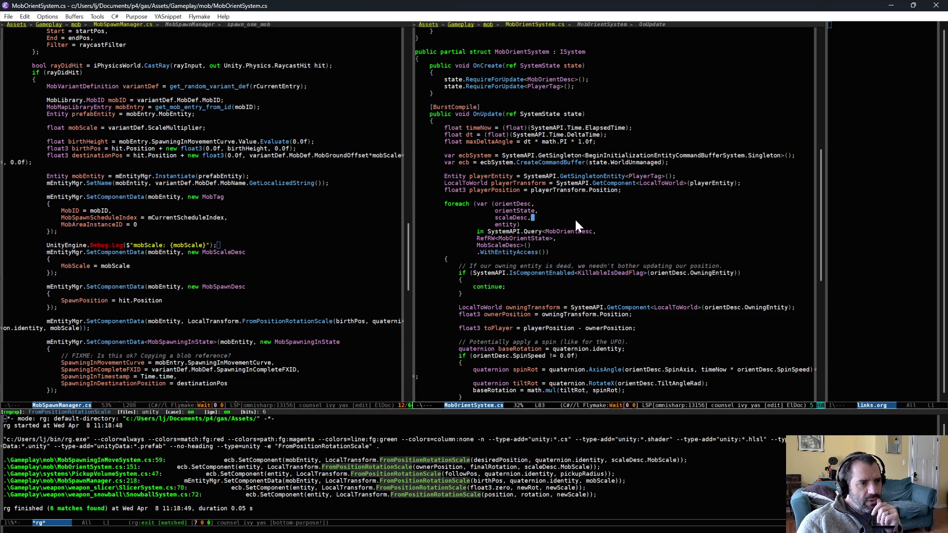
scroll(593, 232, "up", 8)
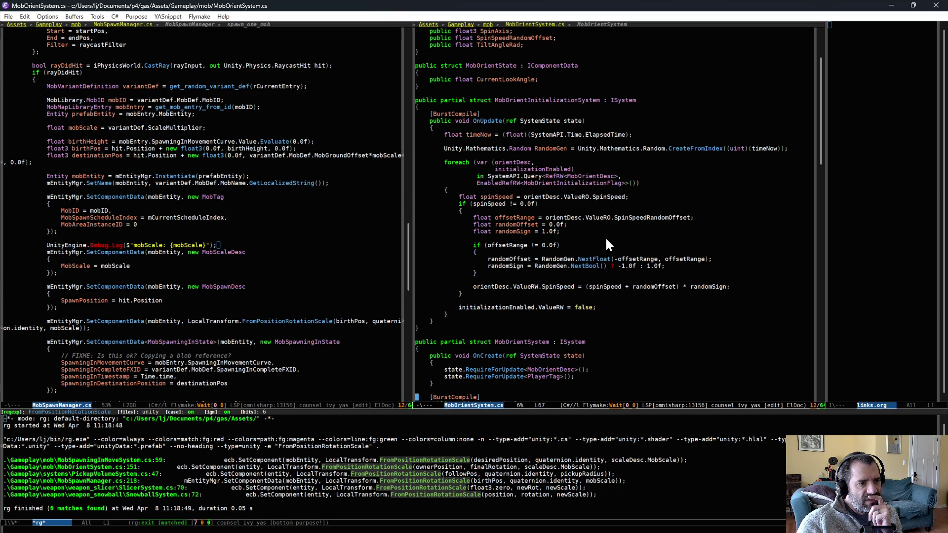
scroll(606, 240, "down", 4)
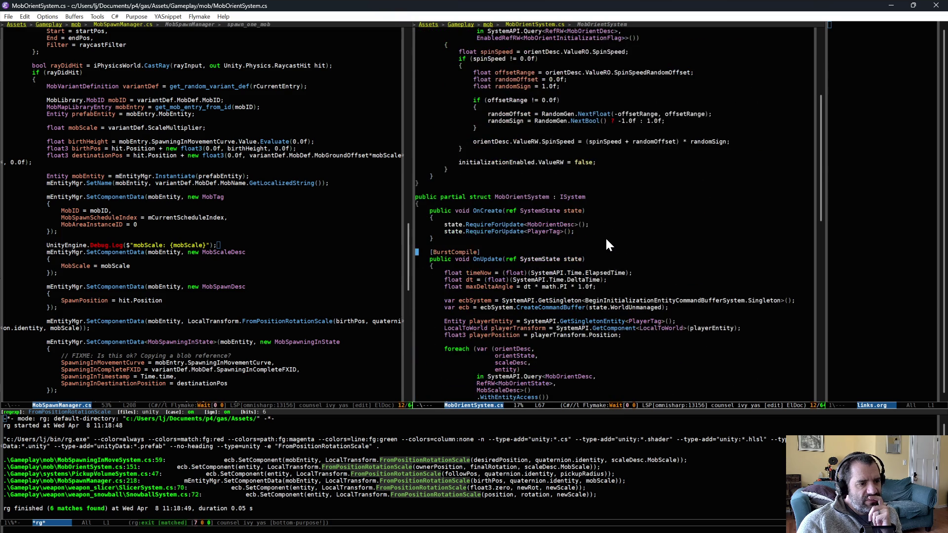
scroll(605, 236, "up", 5)
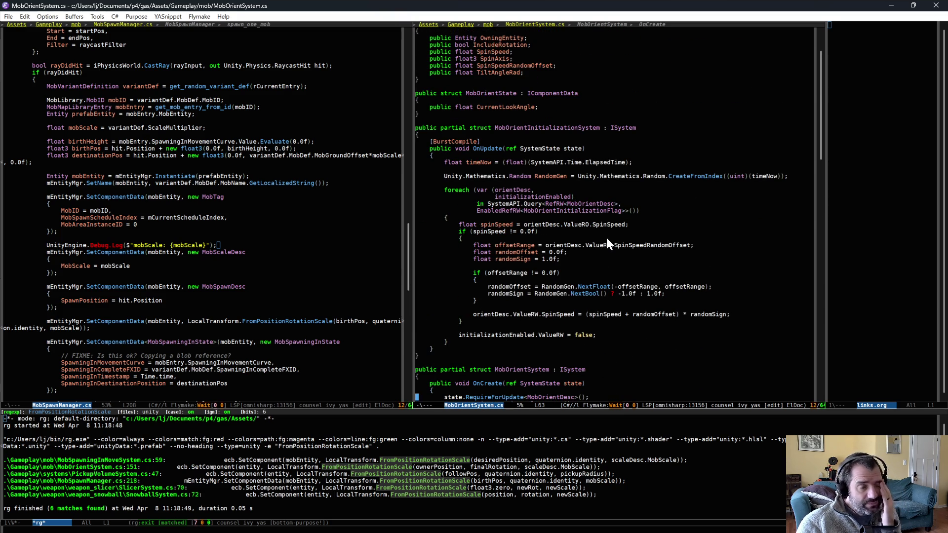
scroll(606, 238, "down", 10)
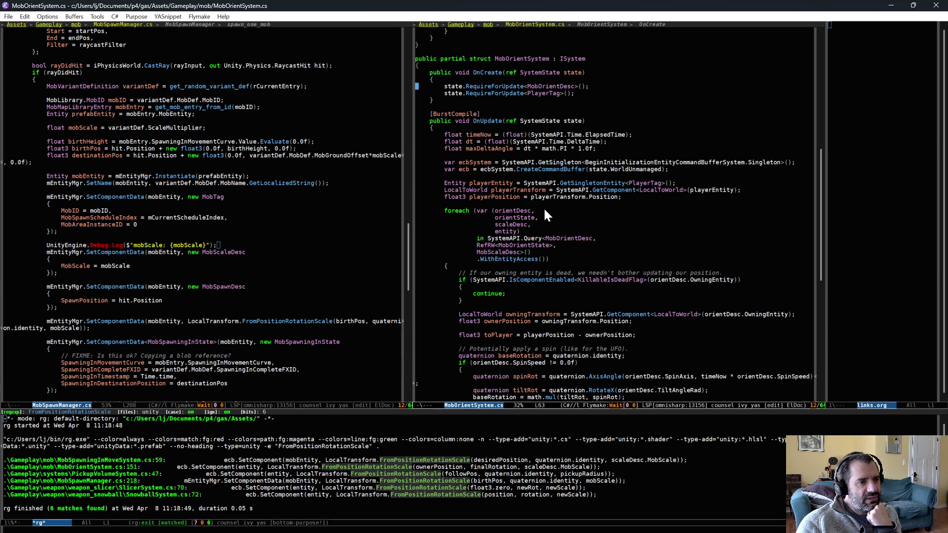
left_click(533, 263)
key("Return")
type("dl")
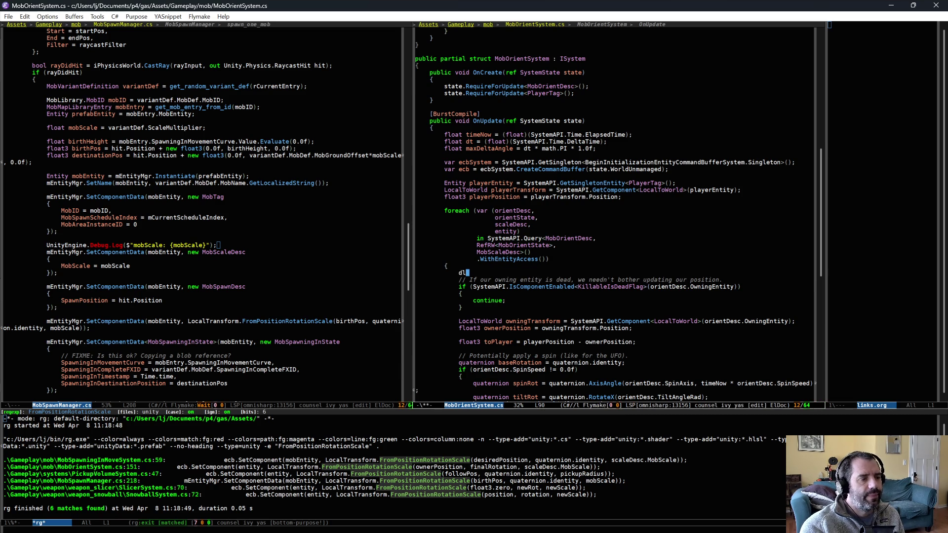
key("Tab")
key("alt+Tab")
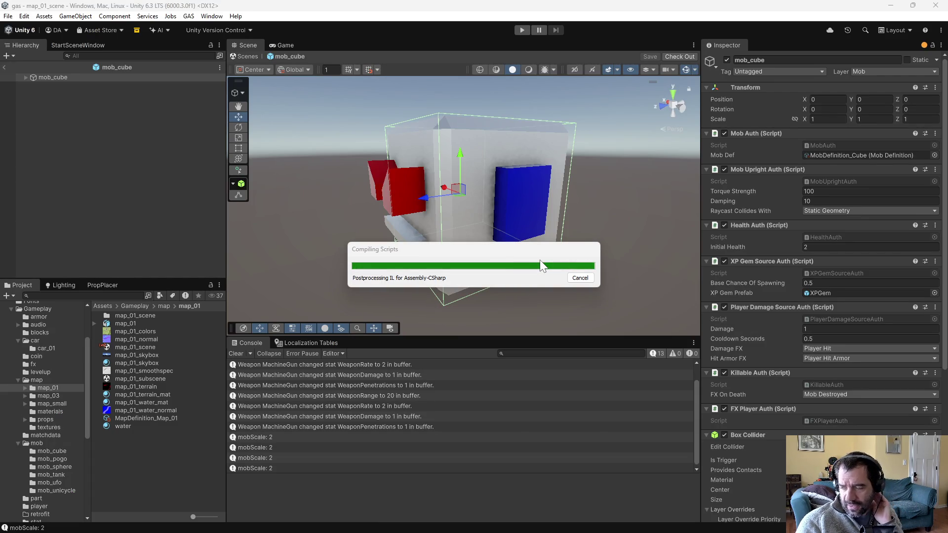
Step: Replay the level, note only 'mobScale: 2' lines in the Console, then stop and return to Emacs
left_click(520, 30)
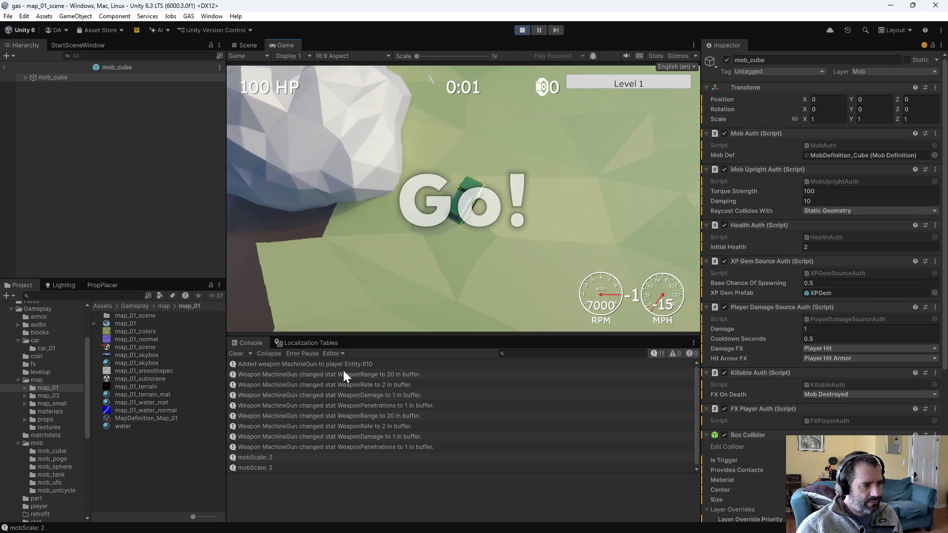
left_click(523, 28)
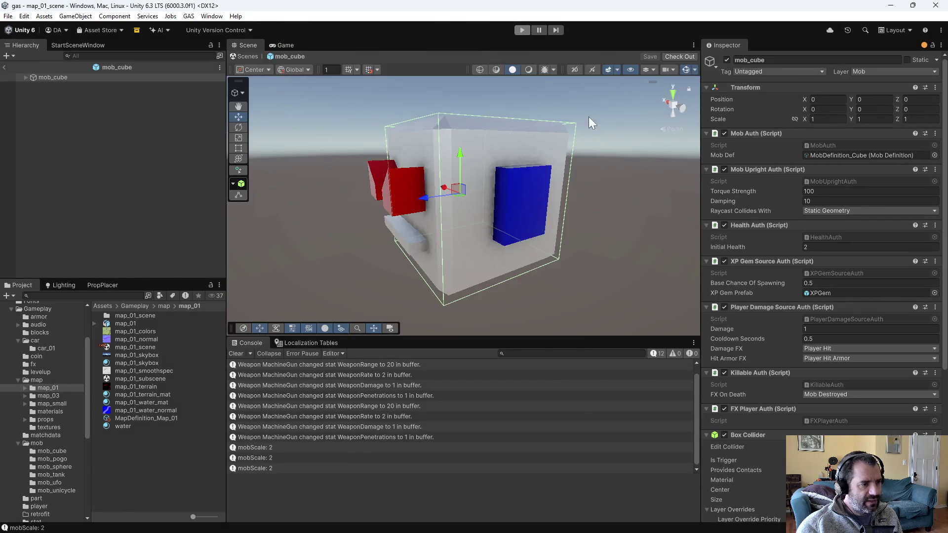
key("alt+Tab")
Step: Delete the 'updating' debug log line and save MobOrientSystem.cs
key("ctrl+a")
key("ctrl+space")
key("ctrl+n")
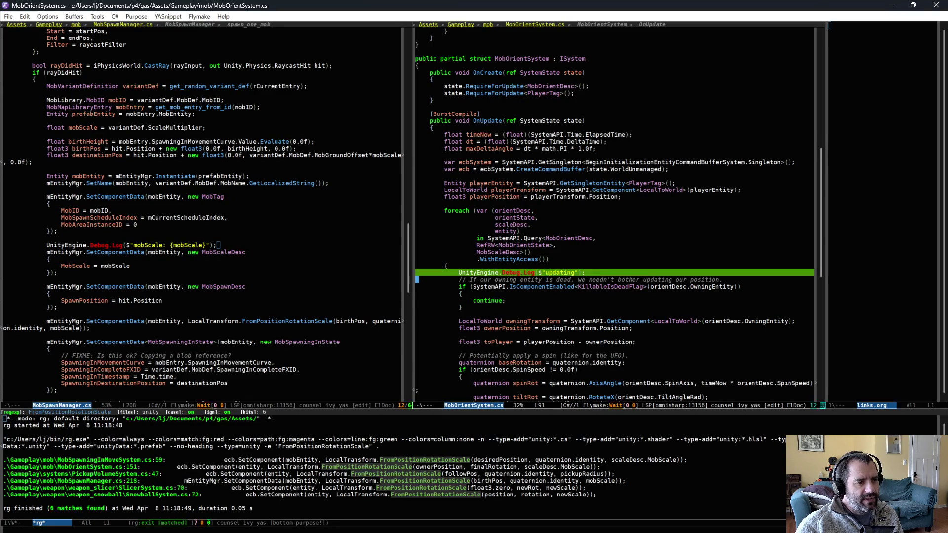
key("ctrl+w")
key("ctrl+x")
key("ctrl+s")
Step: Search the project for MobOrientInitializationFlag and open the MobVariantSystem.cs line 81 hit
scroll(582, 259, "up", 7)
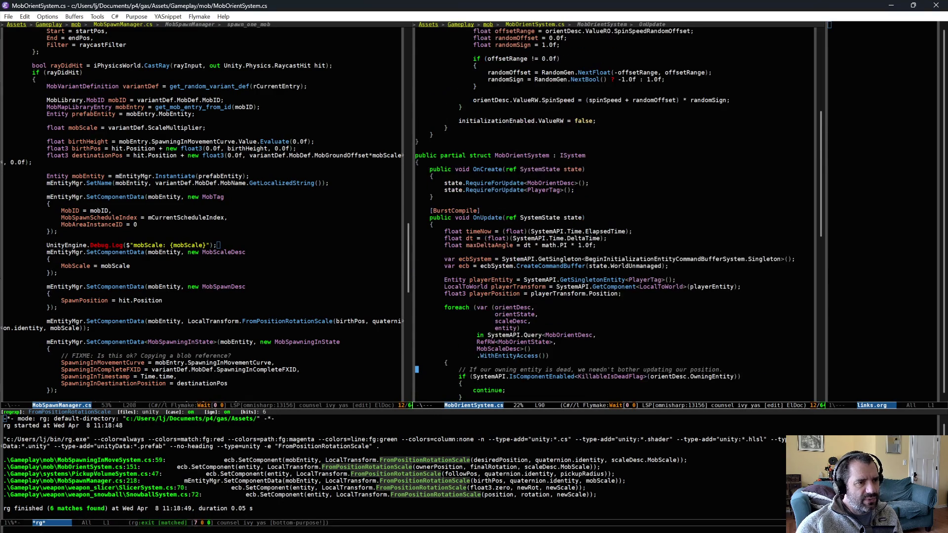
scroll(582, 259, "up", 4)
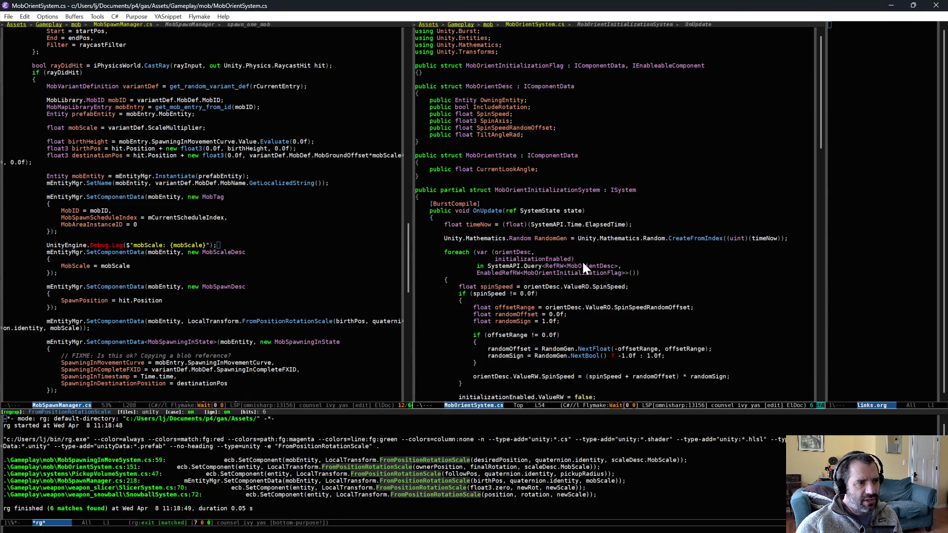
scroll(582, 259, "down", 14)
scroll(559, 300, "down", 2)
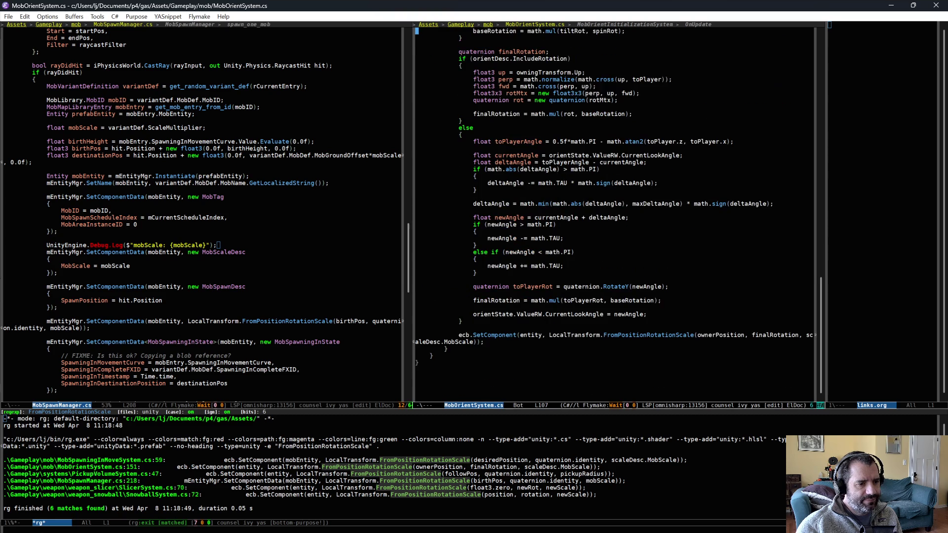
scroll(559, 300, "up", 15)
scroll(559, 299, "up", 2)
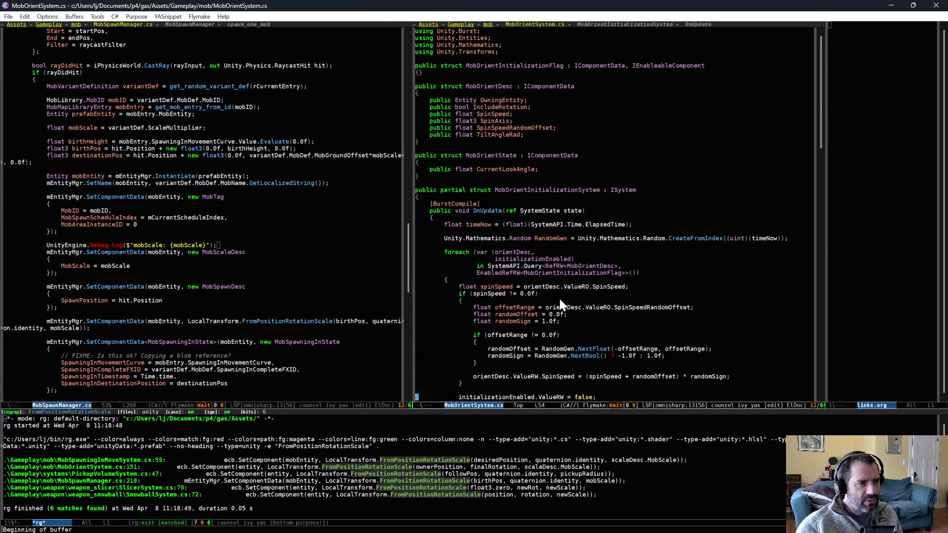
left_click(507, 65)
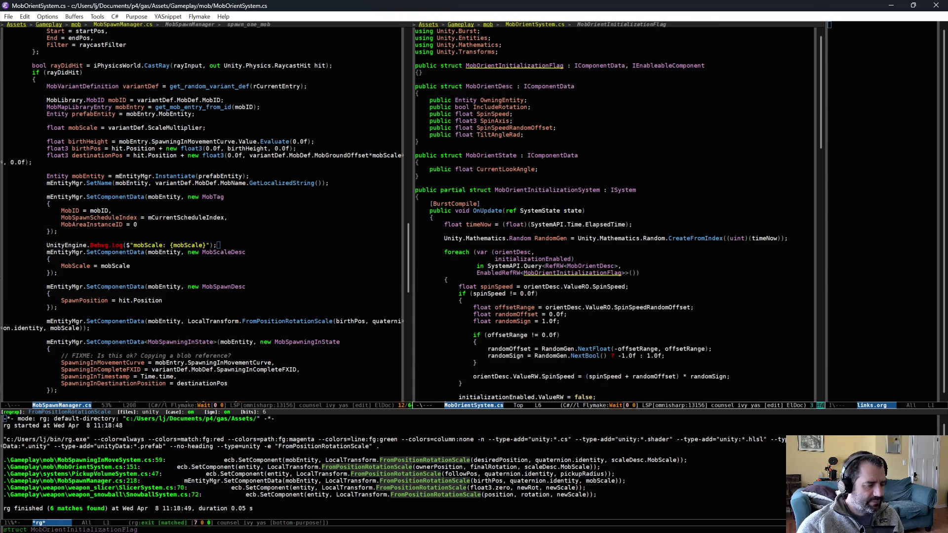
key("ctrl+c")
key("s")
left_click(84, 474)
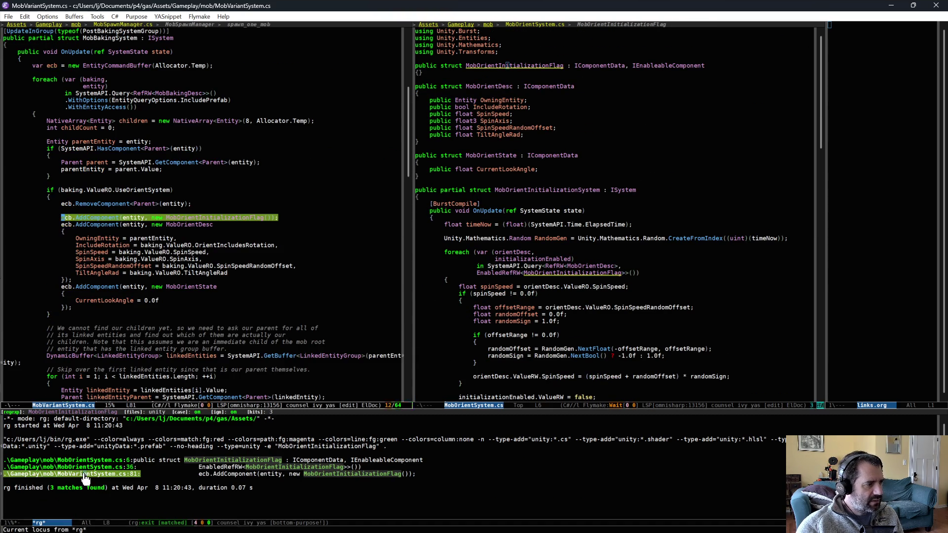
Step: Add a public float MobScale field after TiltAngleRad in the MobOrientDesc struct
scroll(223, 208, "up", 2)
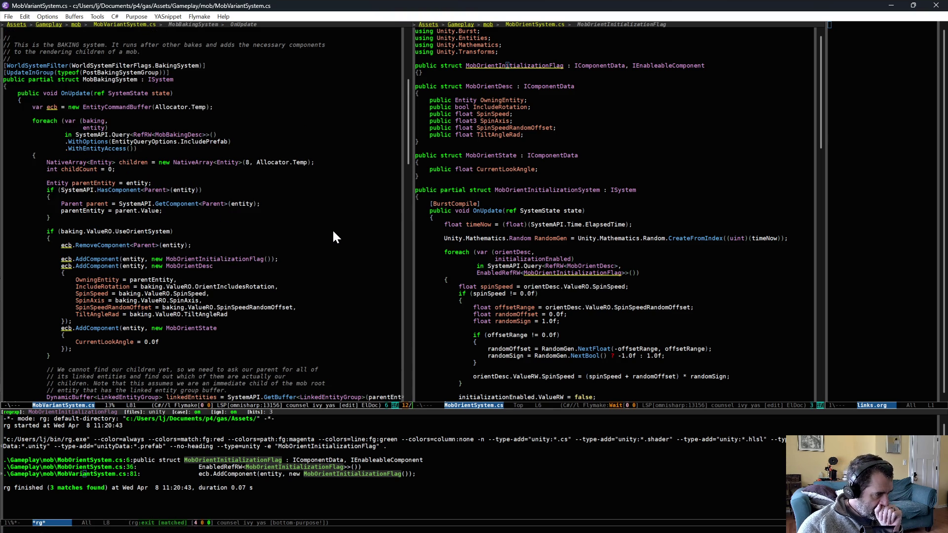
left_click(582, 91)
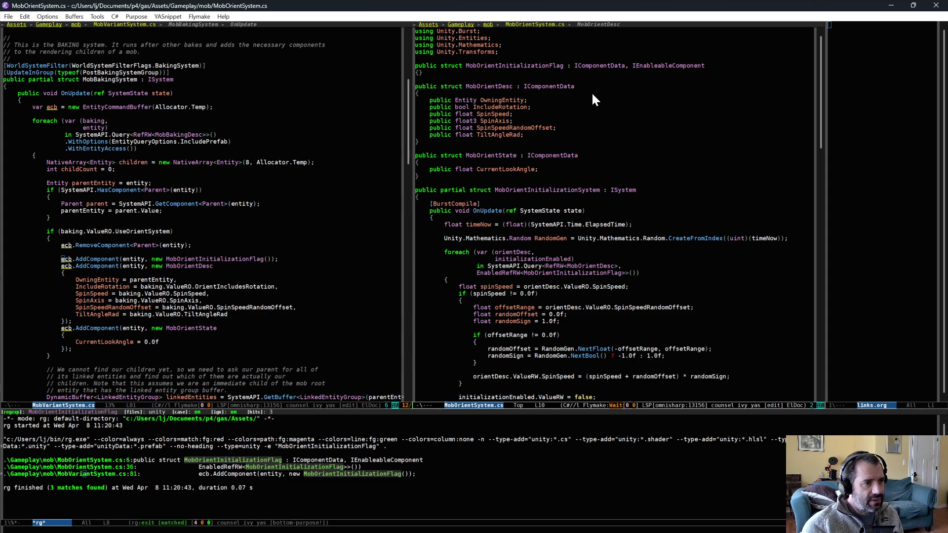
key("Down")
key("Down")
key("Down")
key("End")
key("Return")
type("pui")
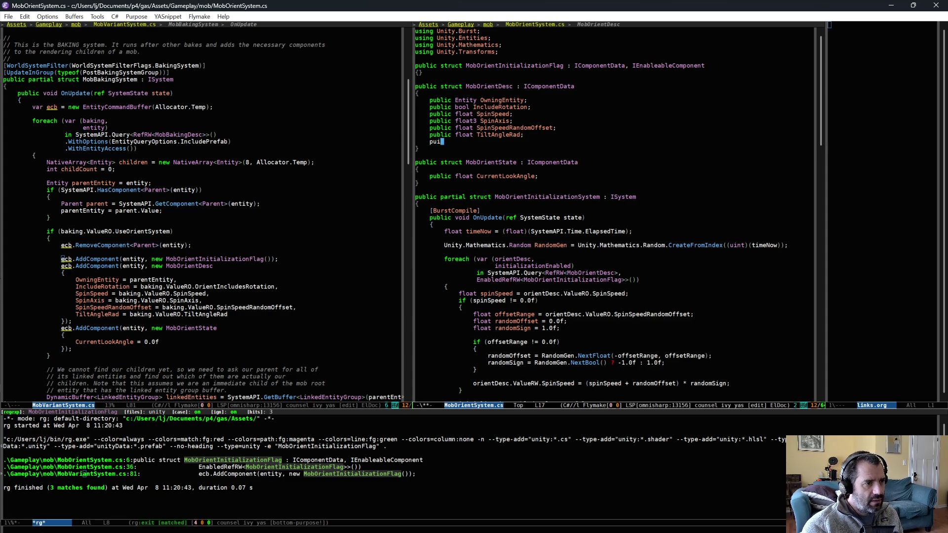
key("BackSpace")
type("blic float Mo")
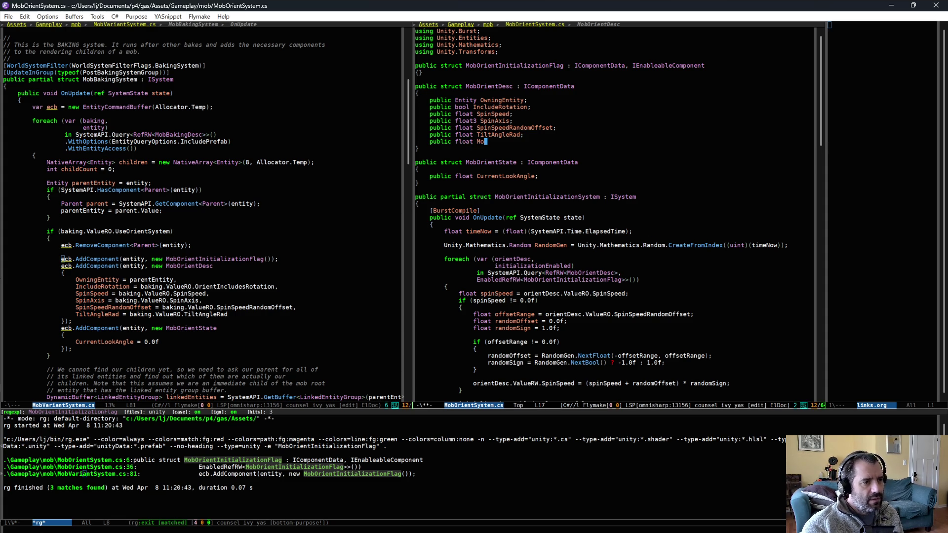
type("bScale;")
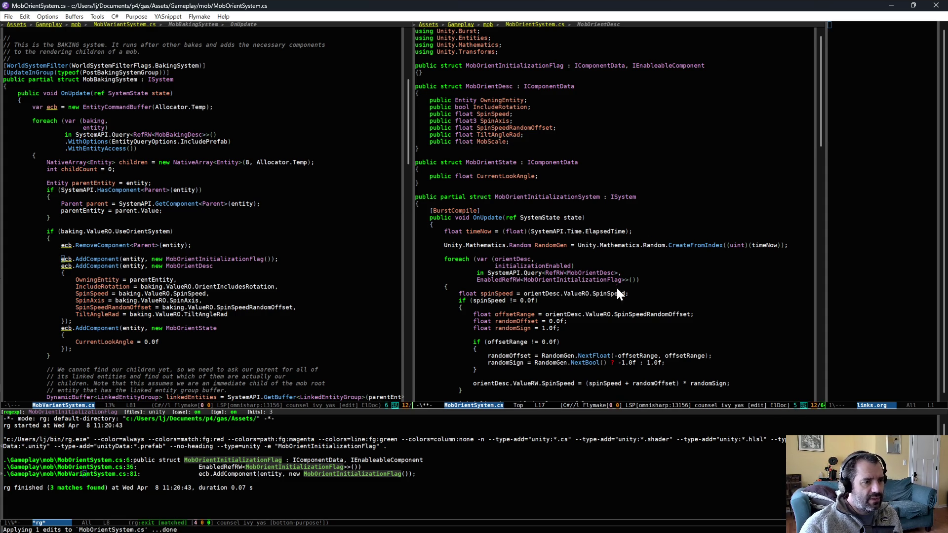
scroll(531, 277, "down", 1)
scroll(531, 277, "down", 7)
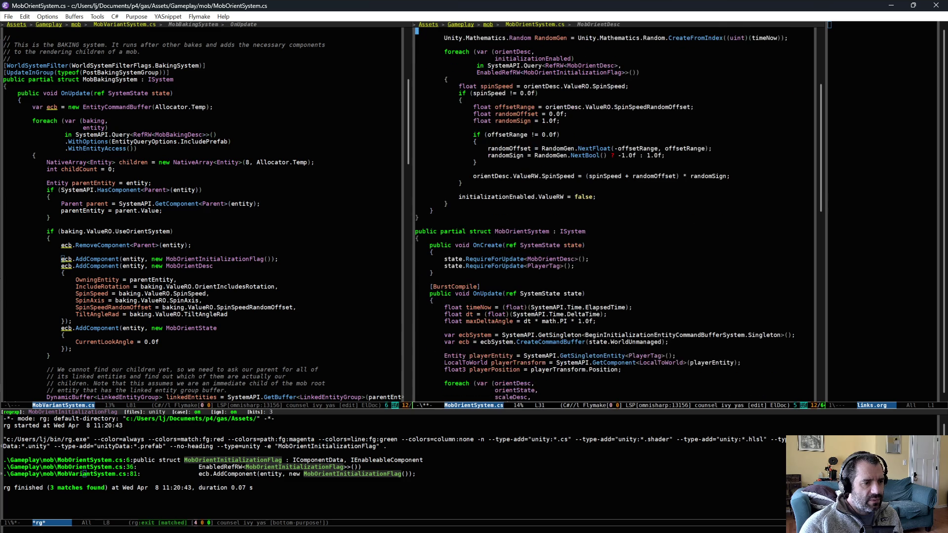
Step: Remove the scaleDesc variable and MobScaleDesc line from MobOrientSystem's foreach query, then save
left_click(510, 342)
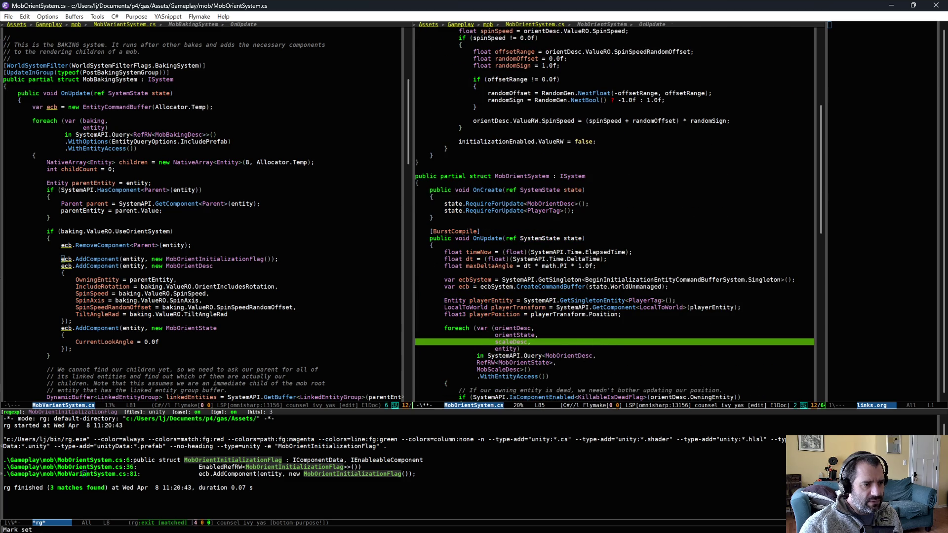
key("ctrl+shift+BackSpace")
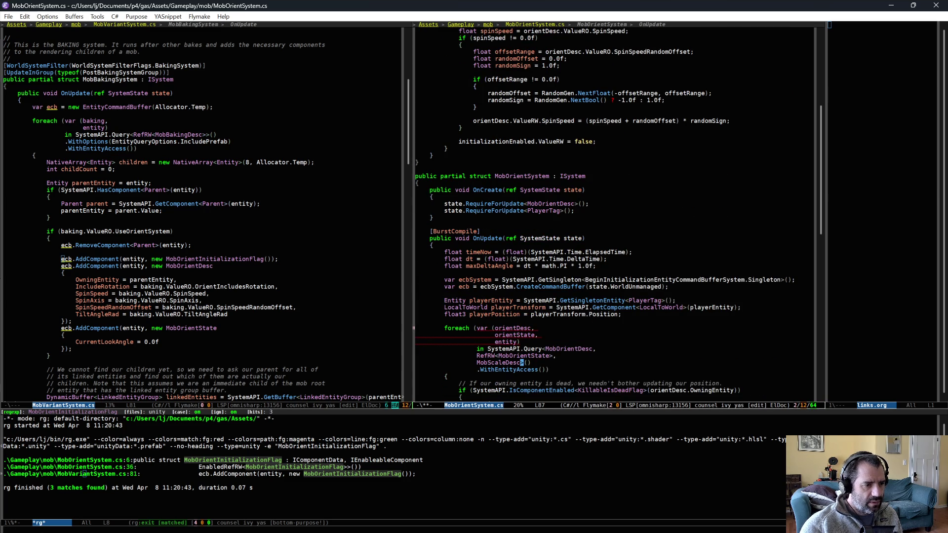
key("ctrl+BackSpace")
key("alt+asciicircum")
key("BackSpace")
key("BackSpace")
key("ctrl+x")
key("ctrl+s")
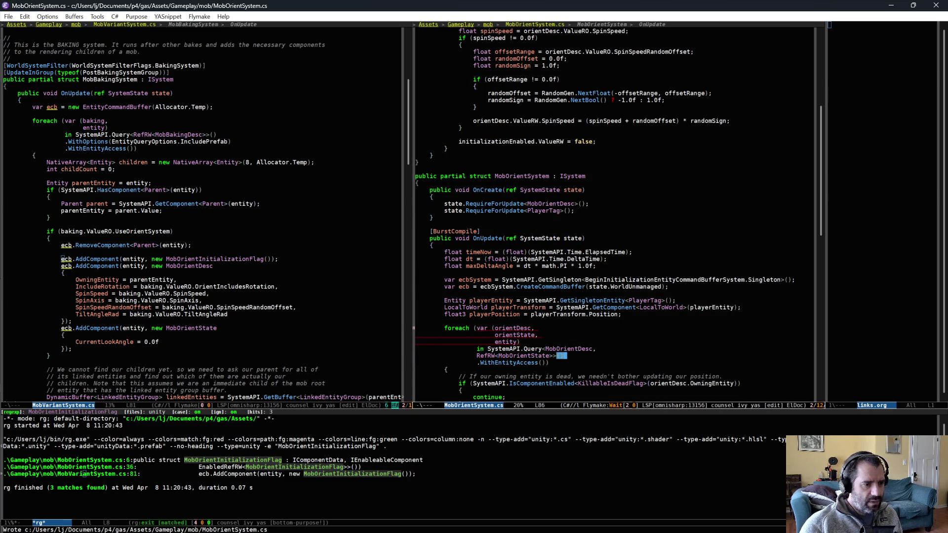
Step: Replace scaleDesc.MobScale with orientDesc.MobScale in the SetComponent call and save MobOrientSystem.cs
scroll(615, 215, "down", 15)
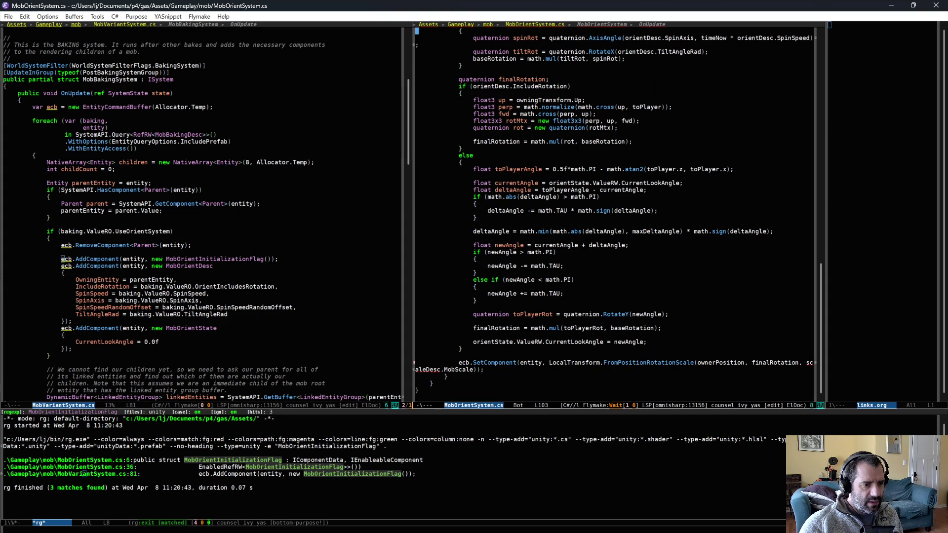
key("ctrl+BackSpace")
key("ctrl+BackSpace")
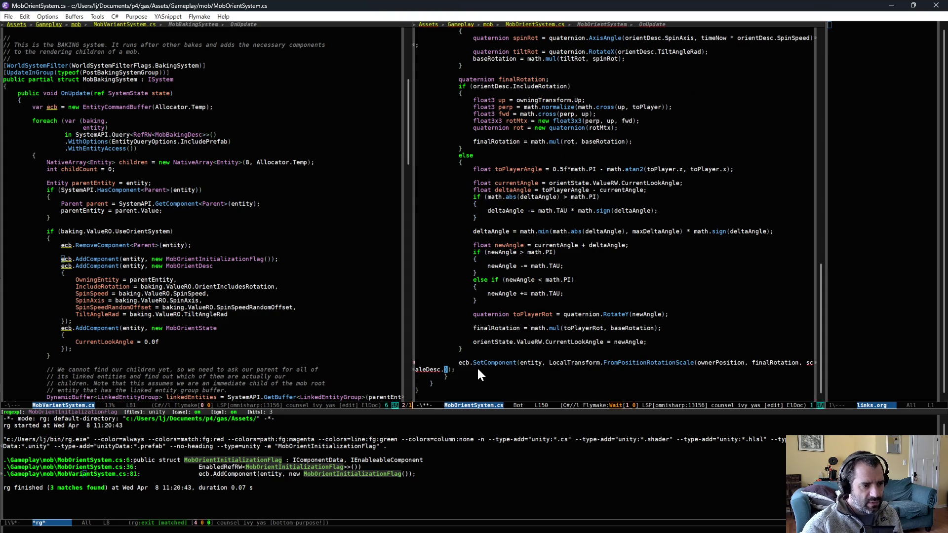
type("orientState")
key("BackSpace")
key("BackSpace")
key("BackSpace")
type("Desc.")
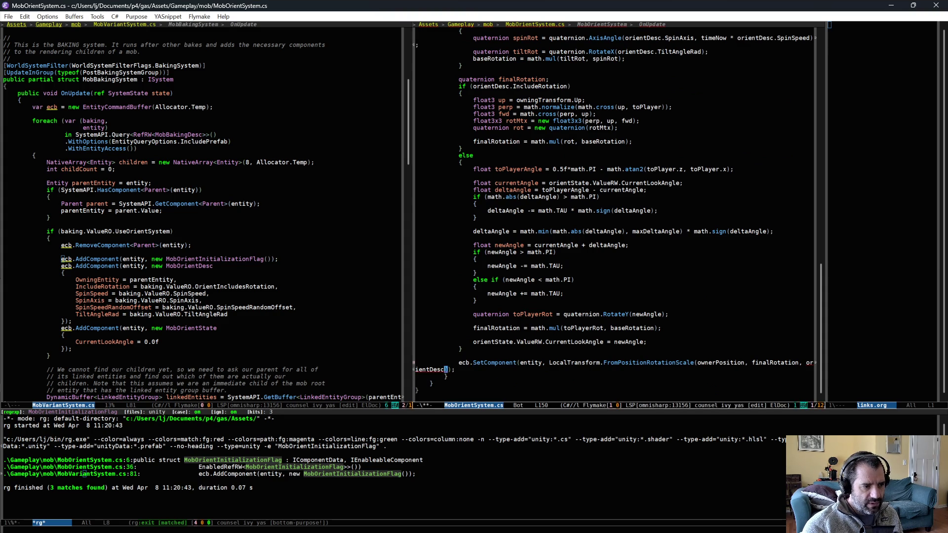
key("Tab")
type("MobS")
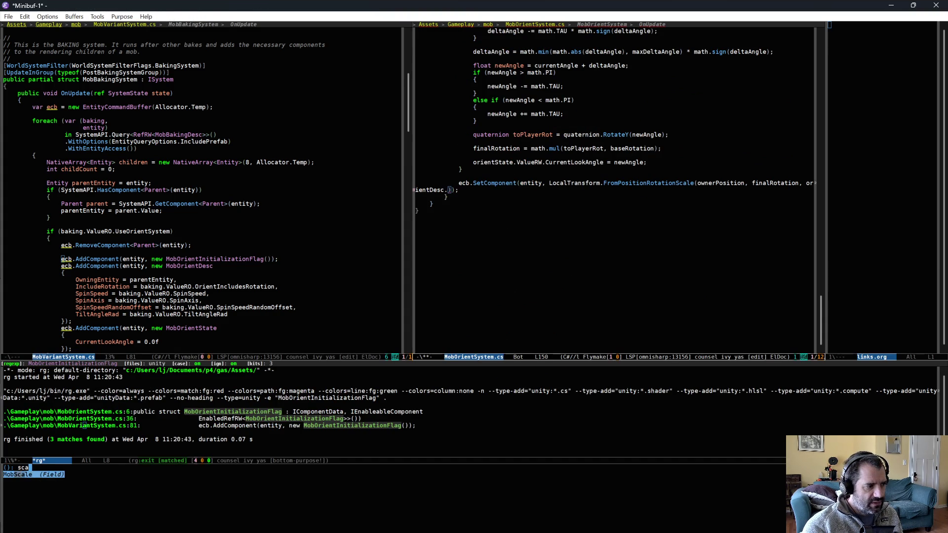
key("Return")
key("End")
key("ctrl+x")
key("ctrl+s")
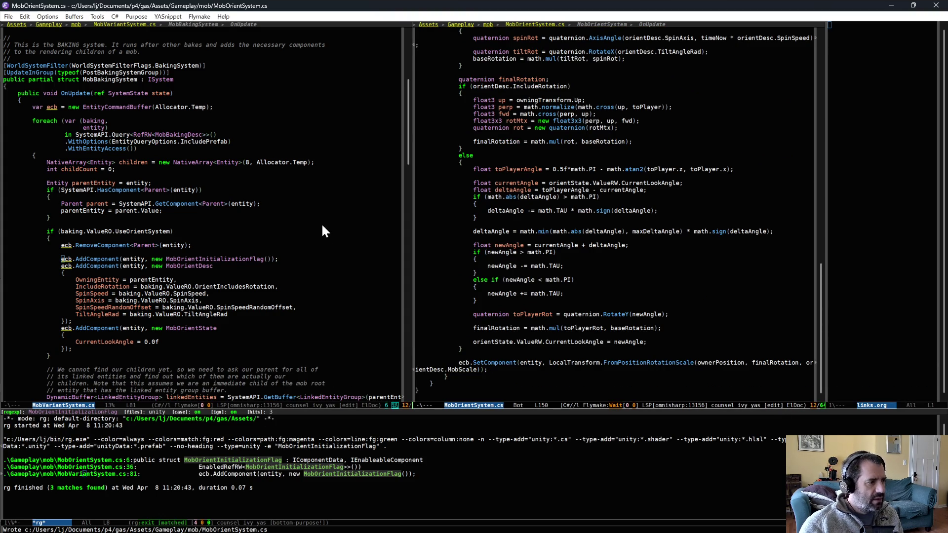
left_click(295, 320)
key("Down")
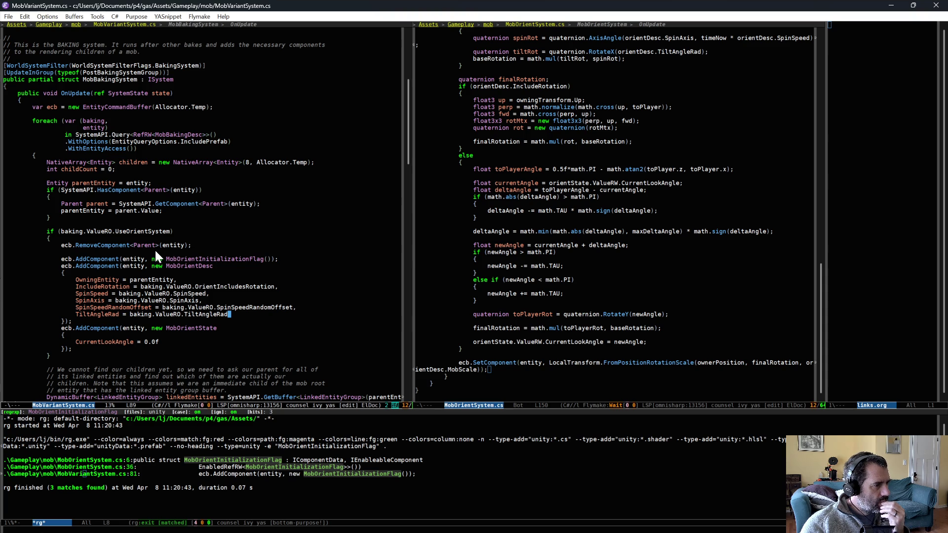
Step: Add a MobScaleDesc scaleDesc lookup via SystemAPI.GetComponent on parentEntity after the parent lookup
double_click(81, 181)
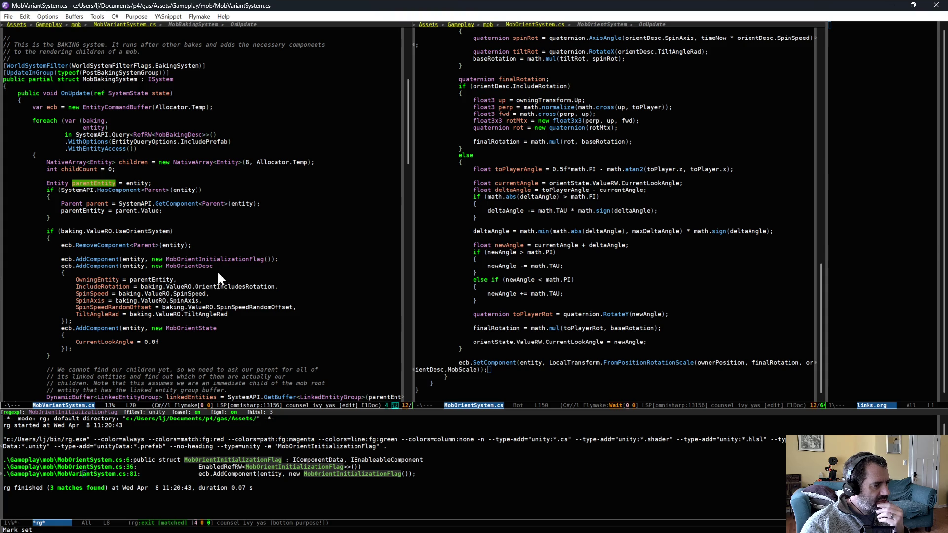
left_click(201, 224)
key("Return")
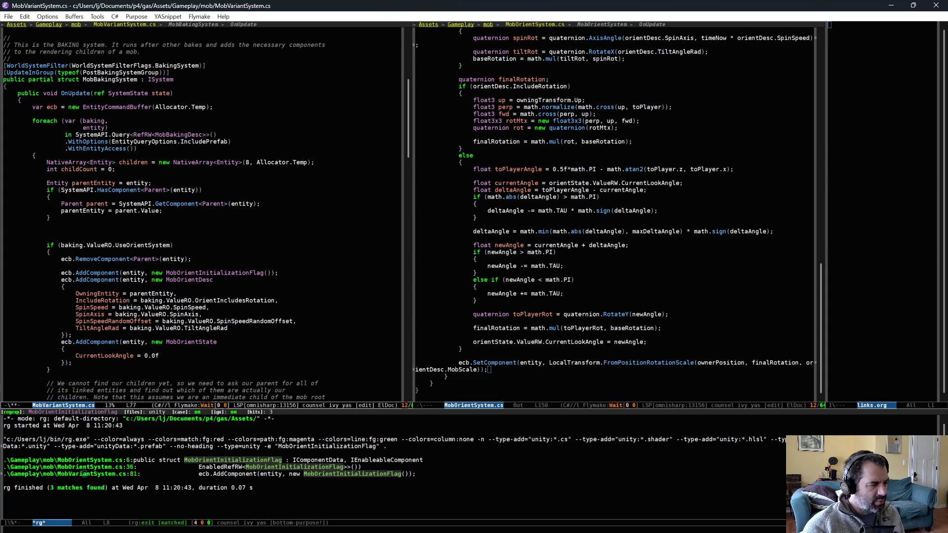
type("MobScaleDesc ")
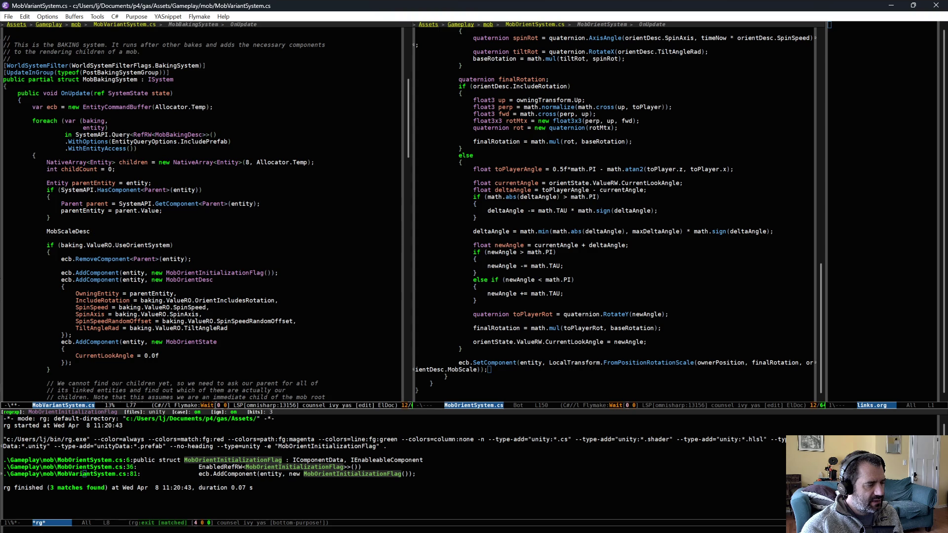
type("scaleDesc = SystemAPI")
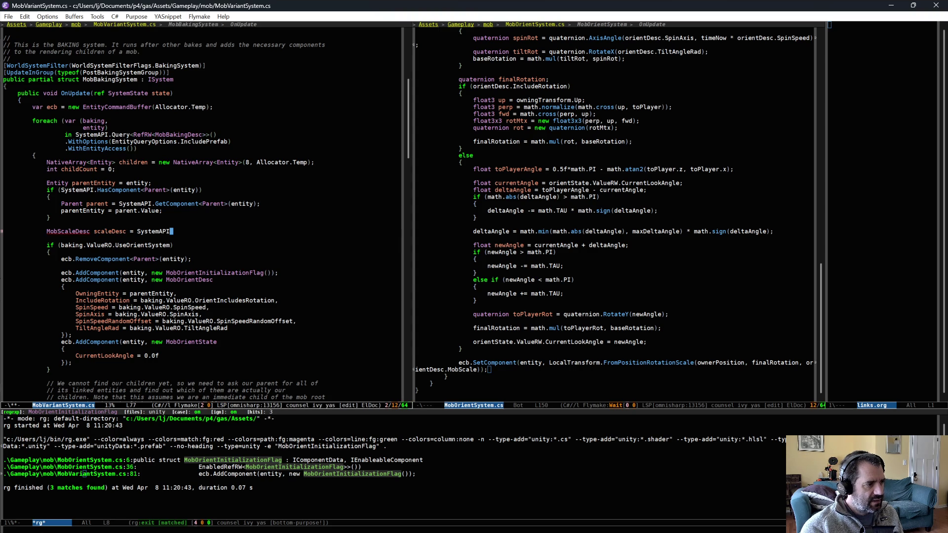
type(".GetComponent<")
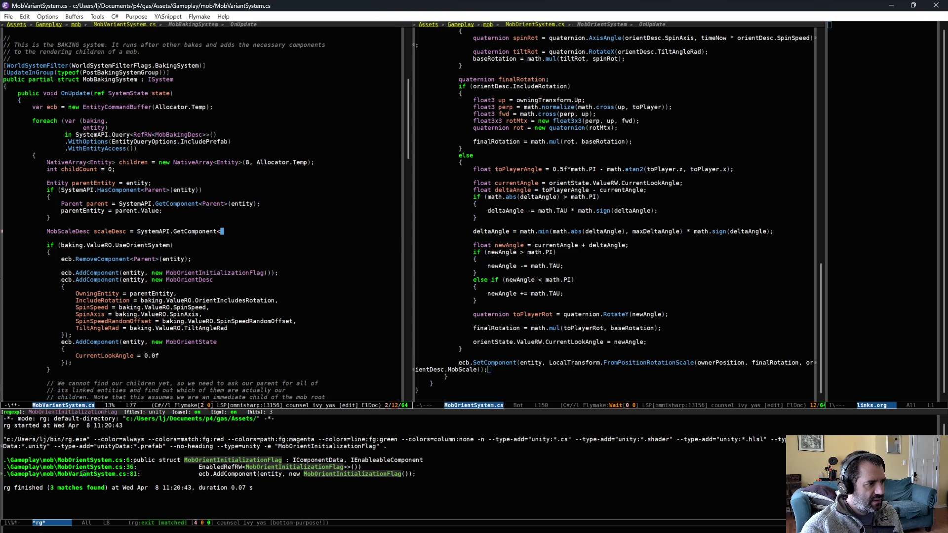
type("MobScaleDesc")
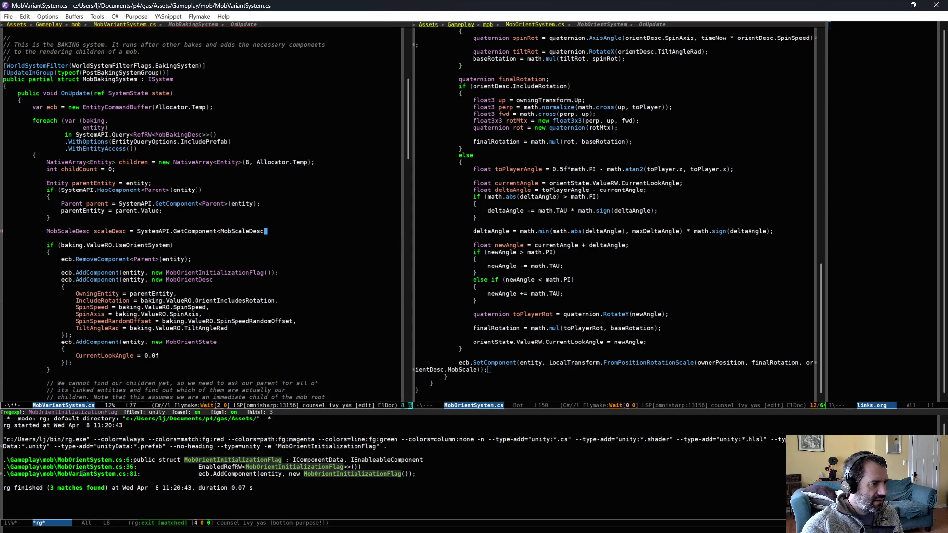
type(">(par")
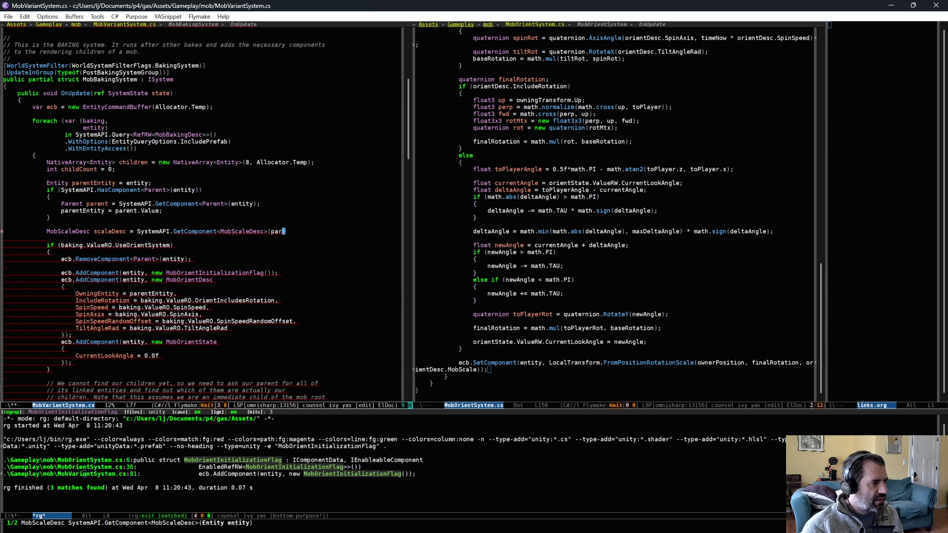
type("entEntity);")
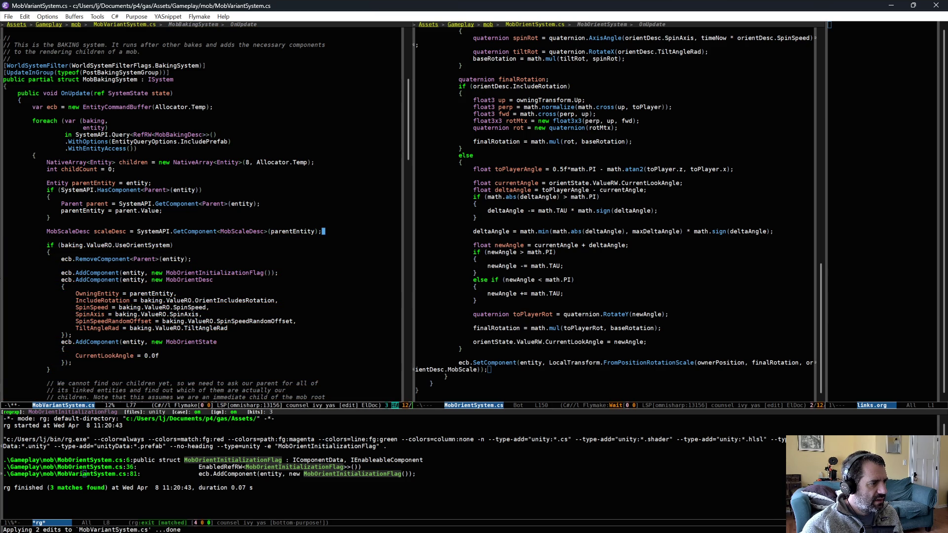
Step: Add MobScale = scaleDesc.MobScale after TiltAngleRad in the MobOrientDesc initializer and save
key("Down")
key("Down")
key("Down")
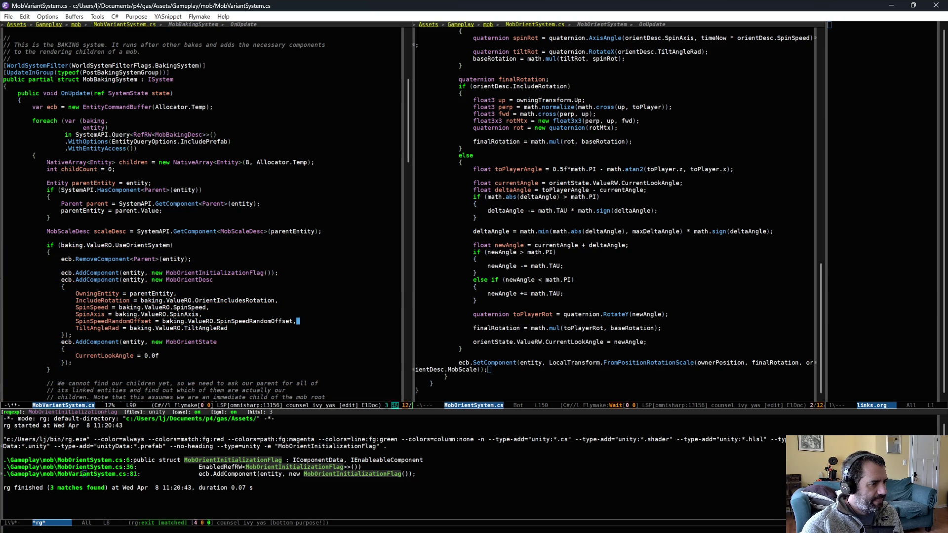
key("End")
type(",")
key("Return")
type("MobScale")
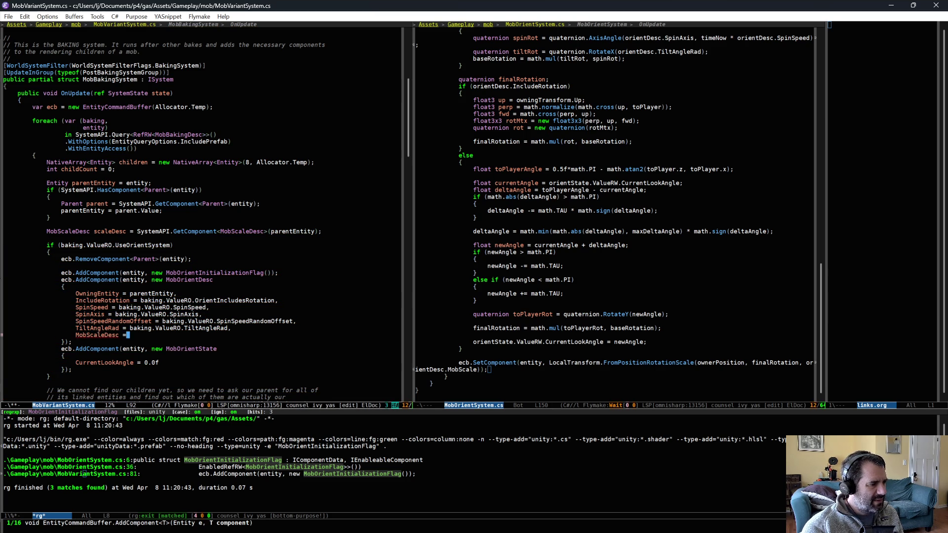
type(" = ")
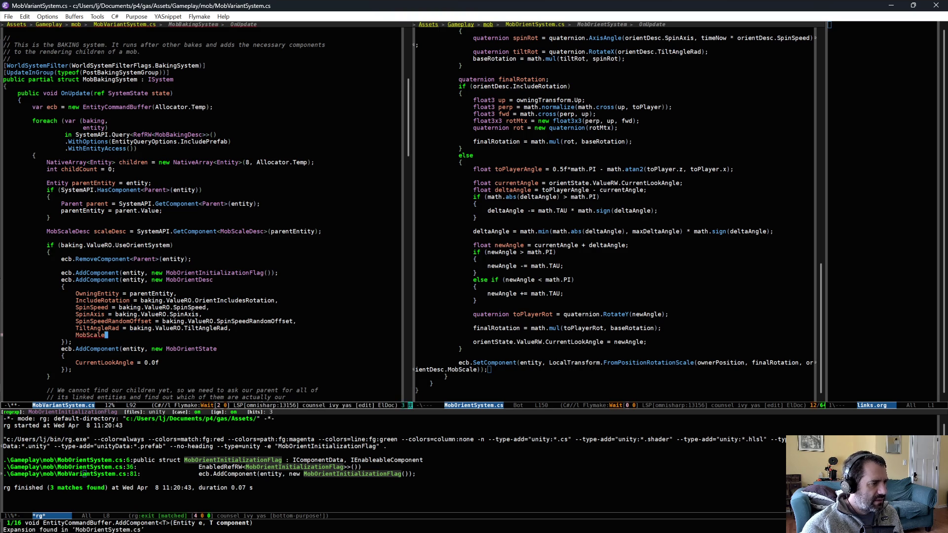
type("scaleDesc.")
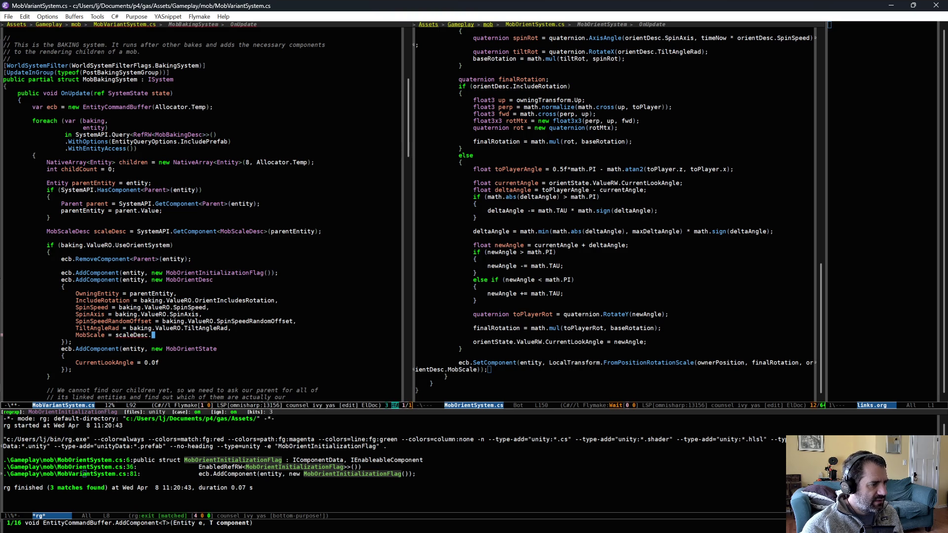
type("M")
key("Return")
key("ctrl+x")
key("ctrl+s")
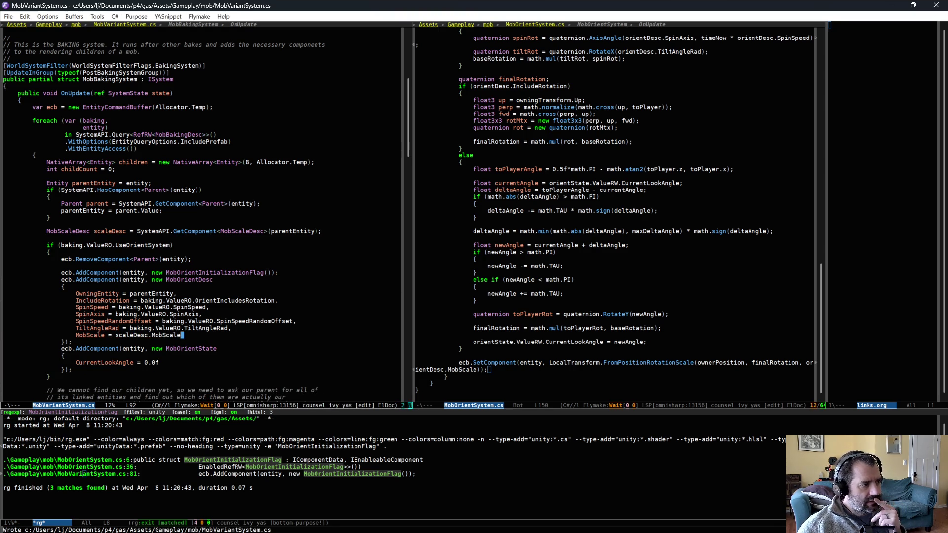
Step: Log "baking in scale of" scaleDesc.MobScale with UnityEngine.Debug.Log below the lookup and save
left_click(144, 233)
key("ctrl+e")
key("Return")
type("UnityEngine.Debug.Log($\"\");")
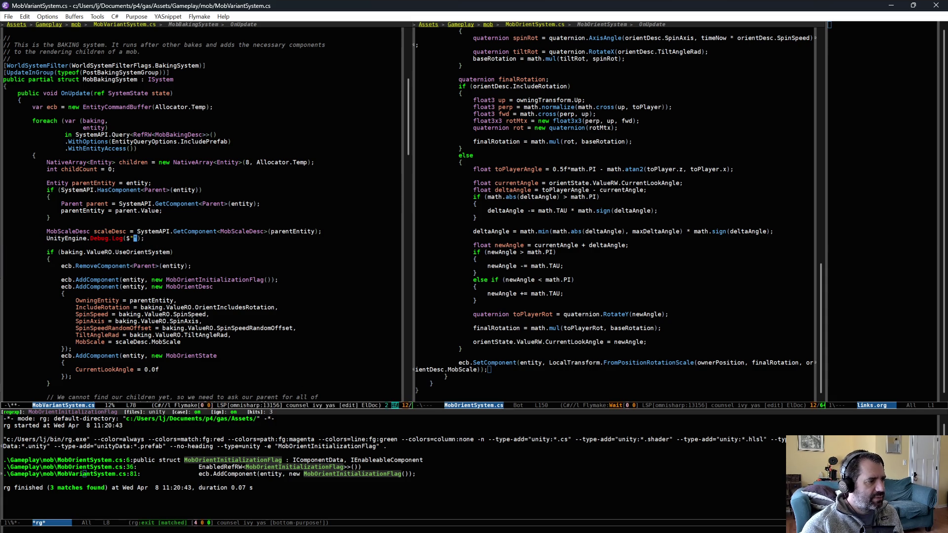
type("baking ")
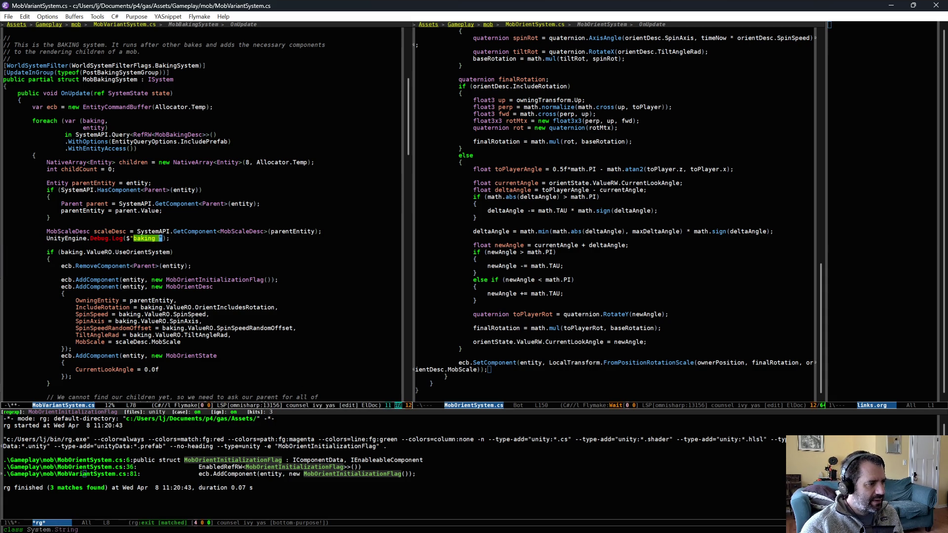
type("in scale of")
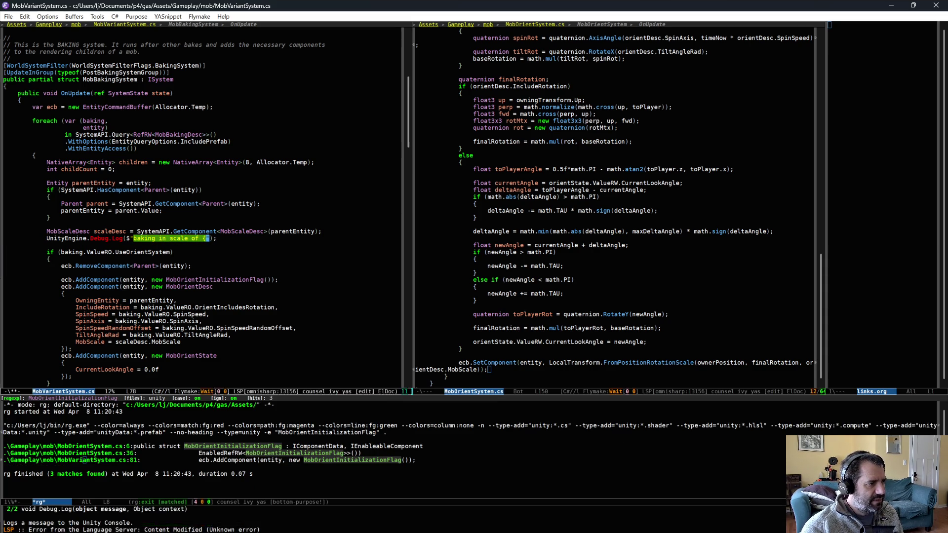
type("{scale")
key("BackSpace")
type("Desc.MobScale")
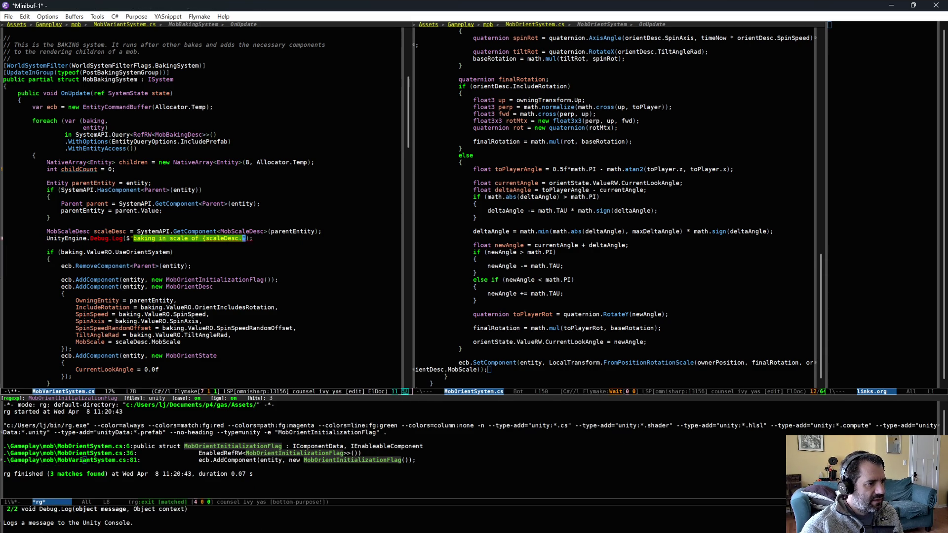
key("ctrl+x")
key("ctrl+s")
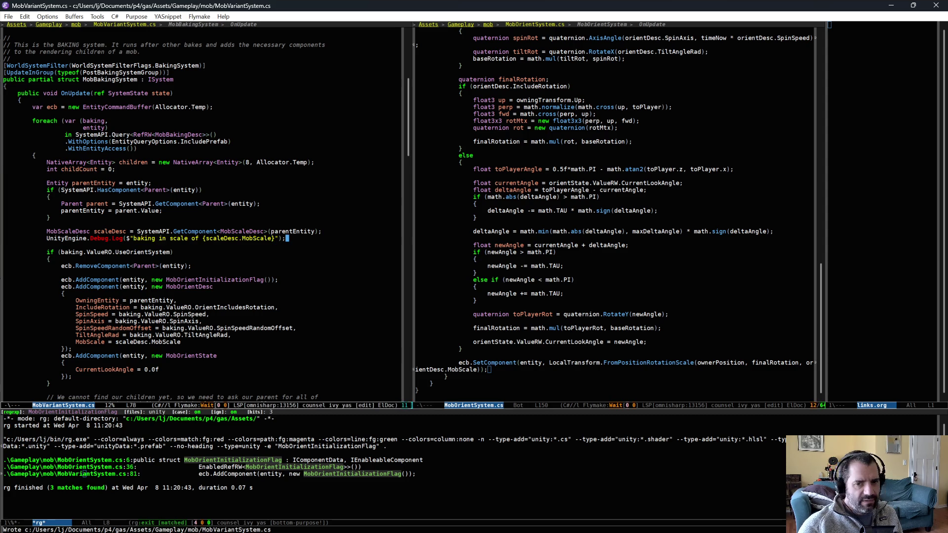
key("alt+Tab")
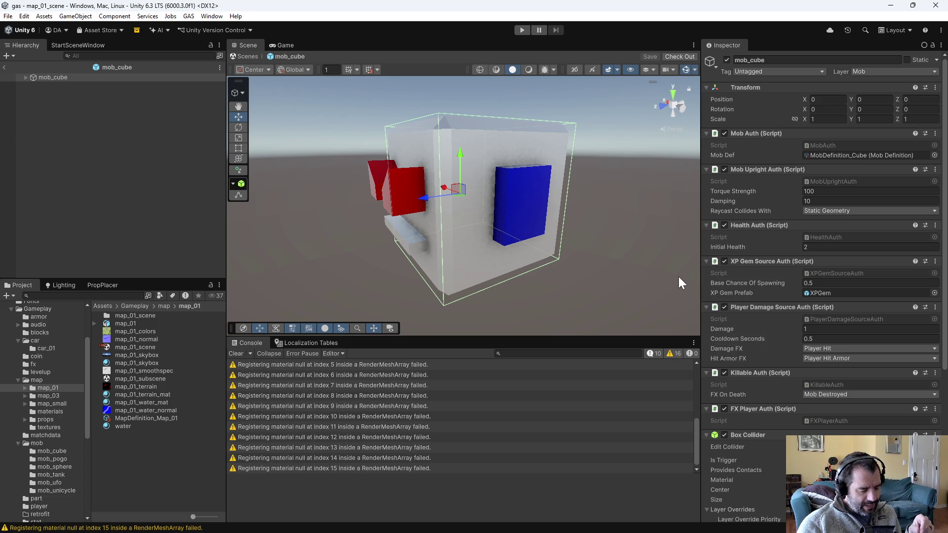
Step: Play-test to confirm mobScale: 2 in the console, stop, then open map_01_scene
left_click(521, 30)
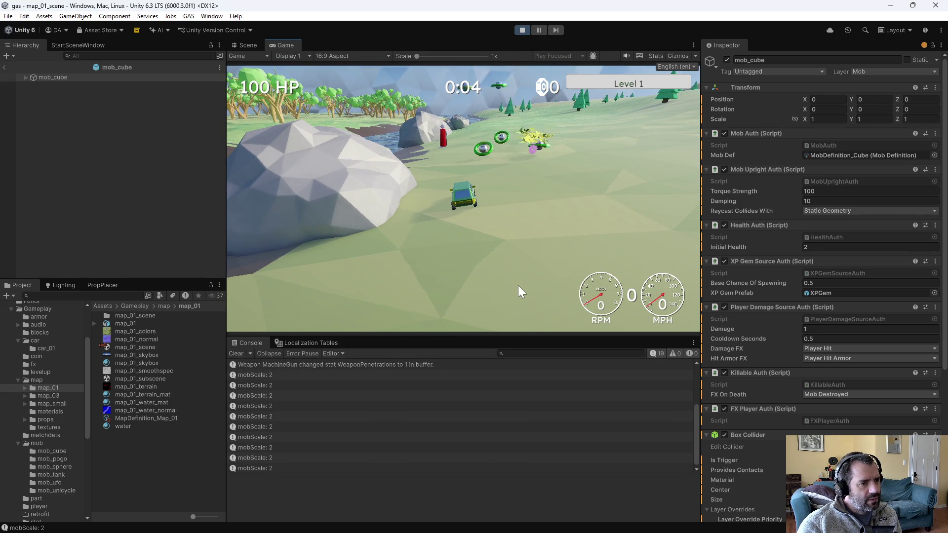
left_click(522, 30)
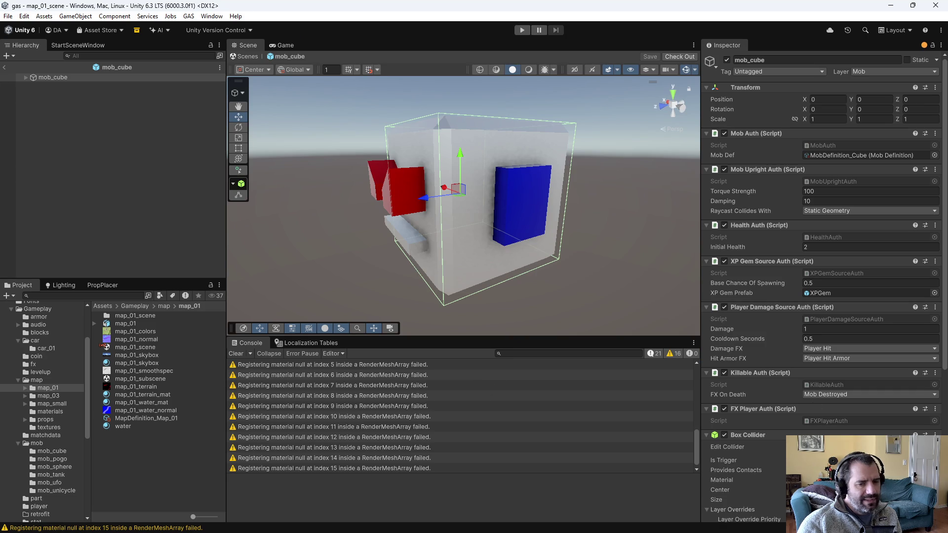
key("alt+Tab")
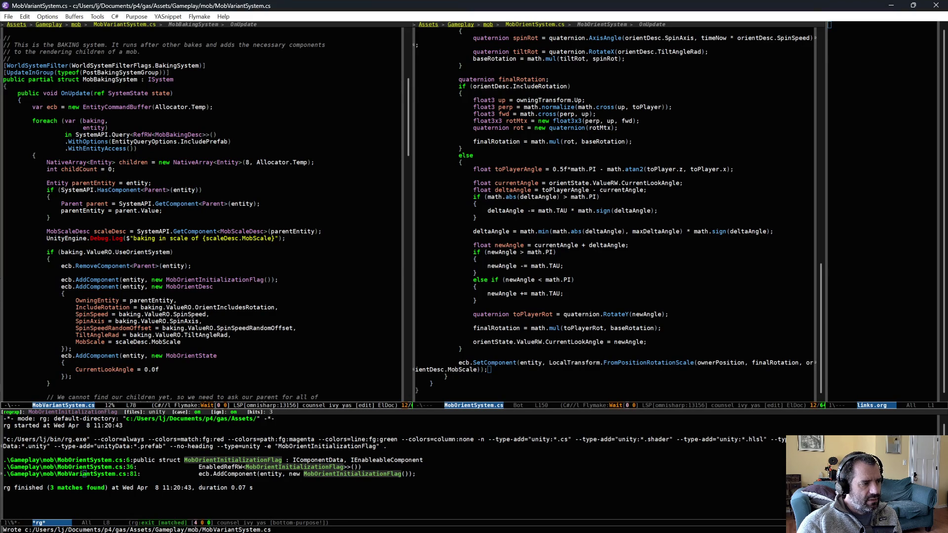
key("alt+Tab")
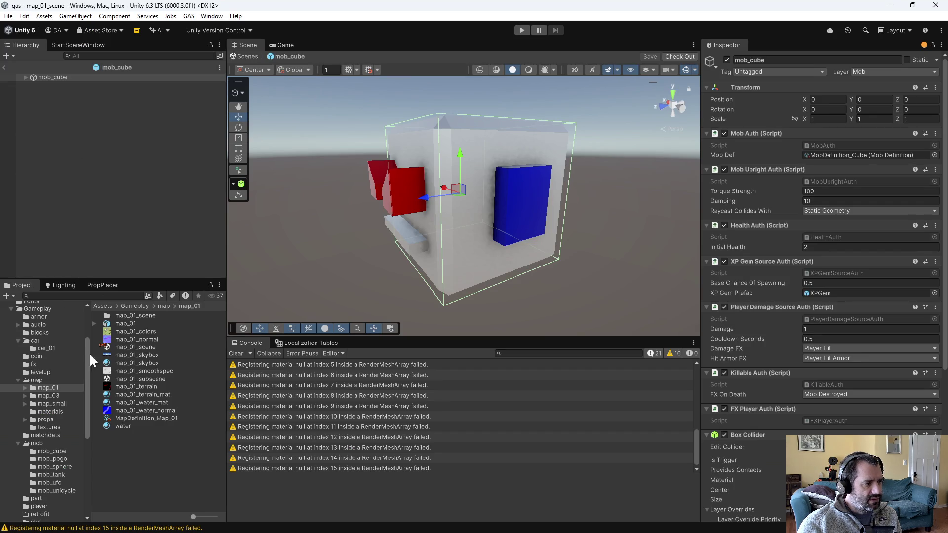
double_click(141, 346)
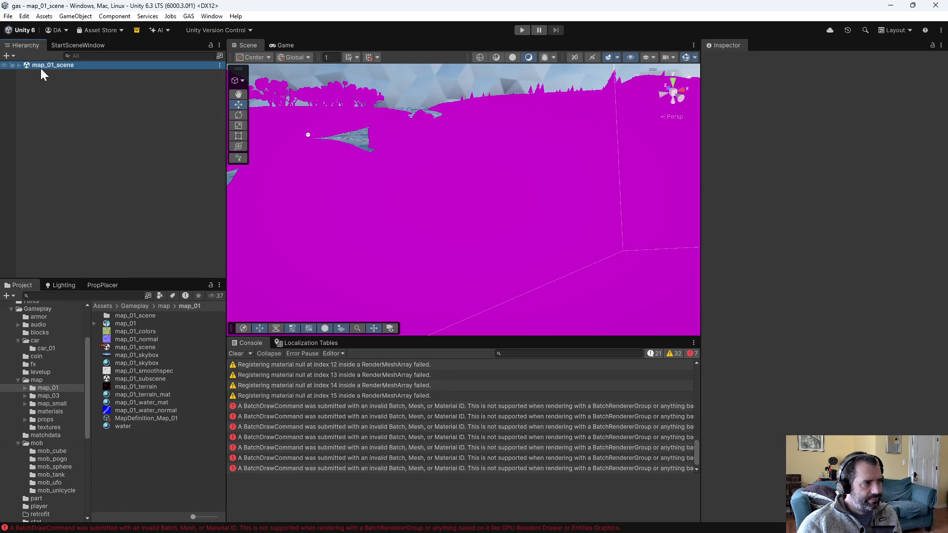
Step: Set MobSpawnManager's Position X to 0 in map_01_scene and run a quick play-test
left_click(18, 65)
left_click(52, 79)
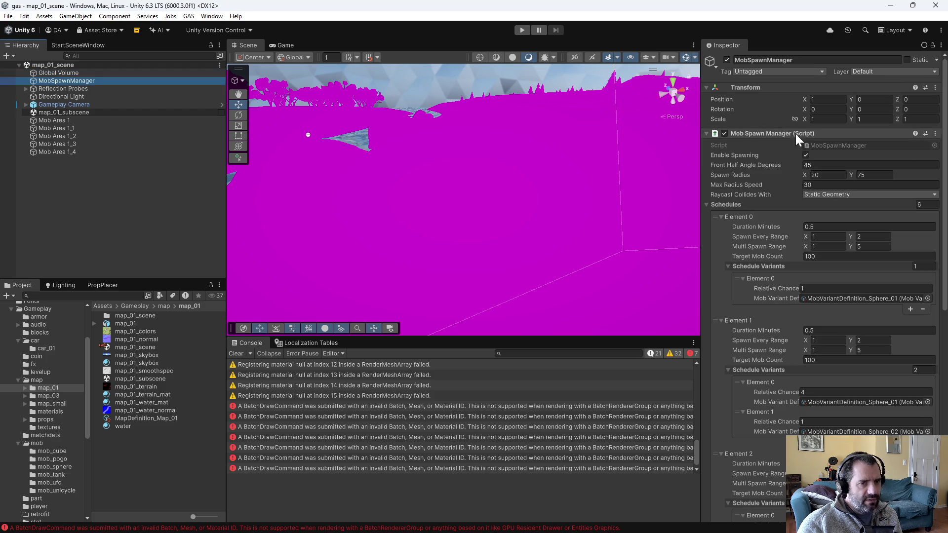
left_click(828, 100)
type("0")
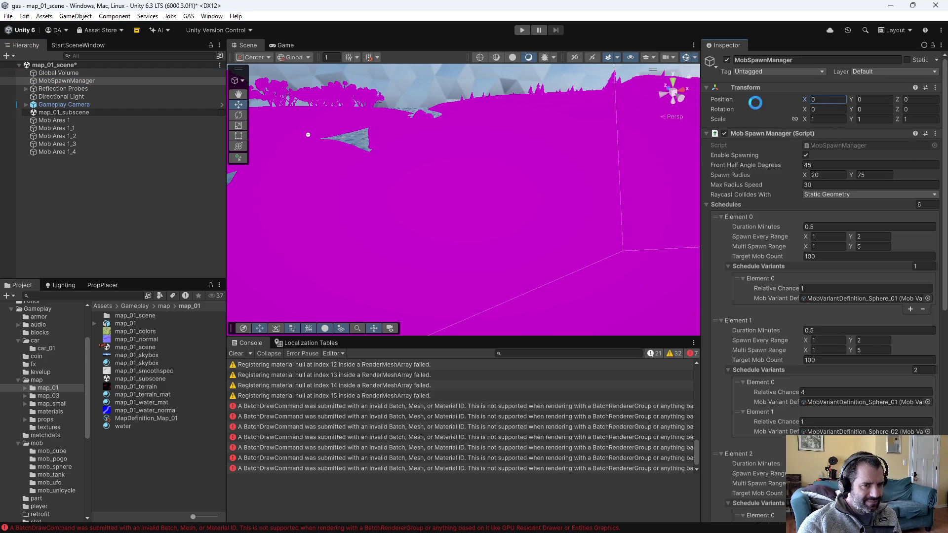
key("ctrl+s")
left_click(519, 30)
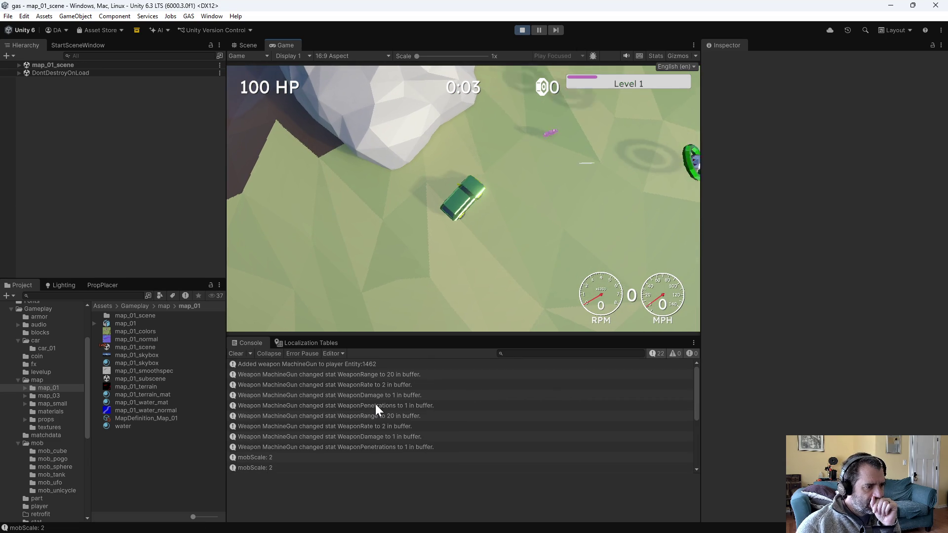
left_click(523, 30)
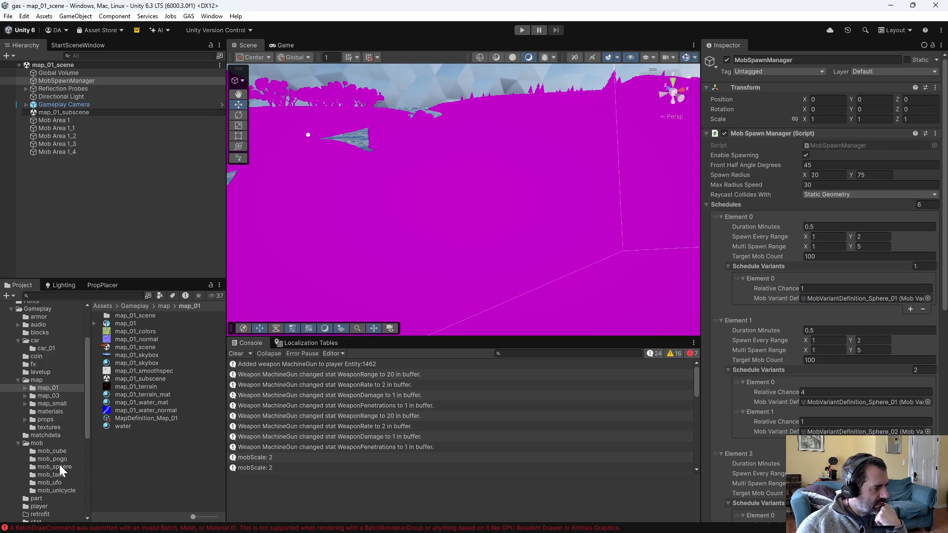
Step: Find references to the mob_sphere prefab in the project, then return to Emacs
left_click(59, 467)
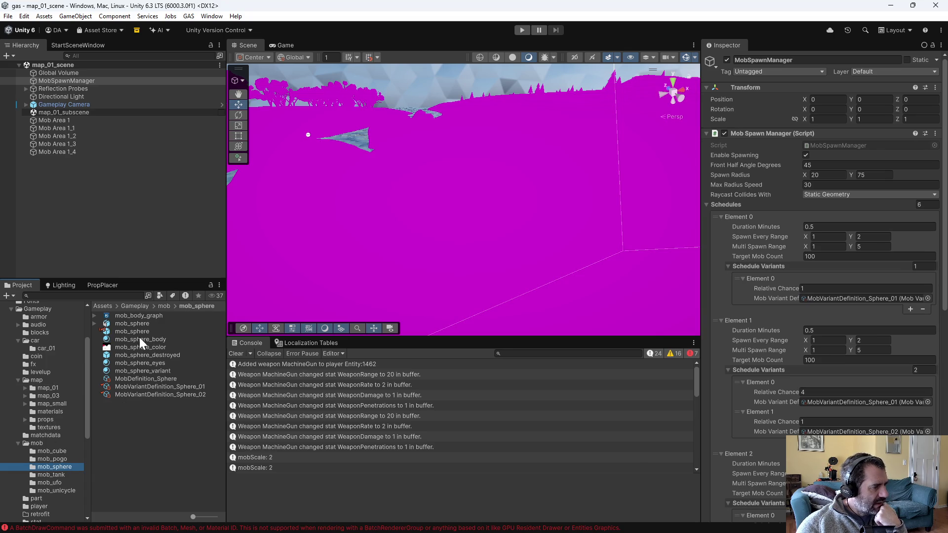
right_click(139, 330)
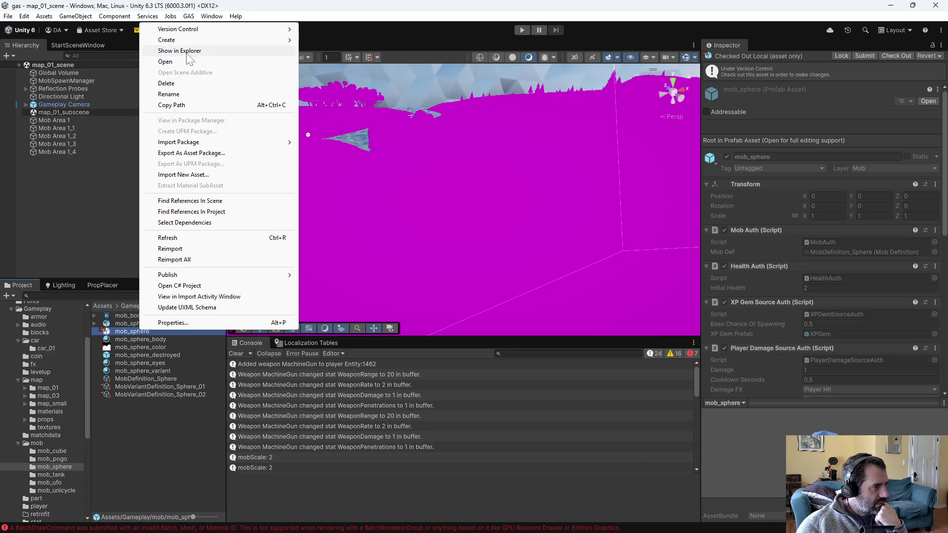
left_click(215, 211)
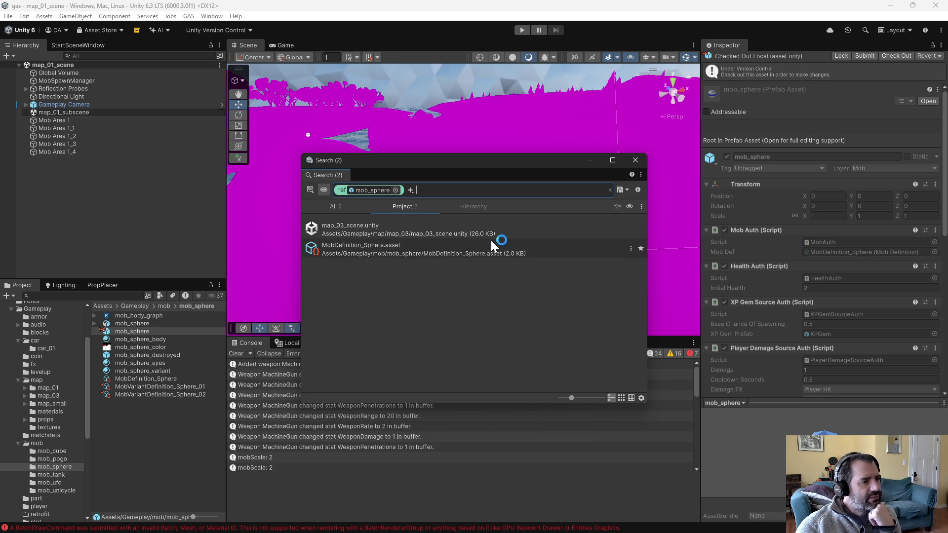
left_click(635, 160)
left_click(132, 424)
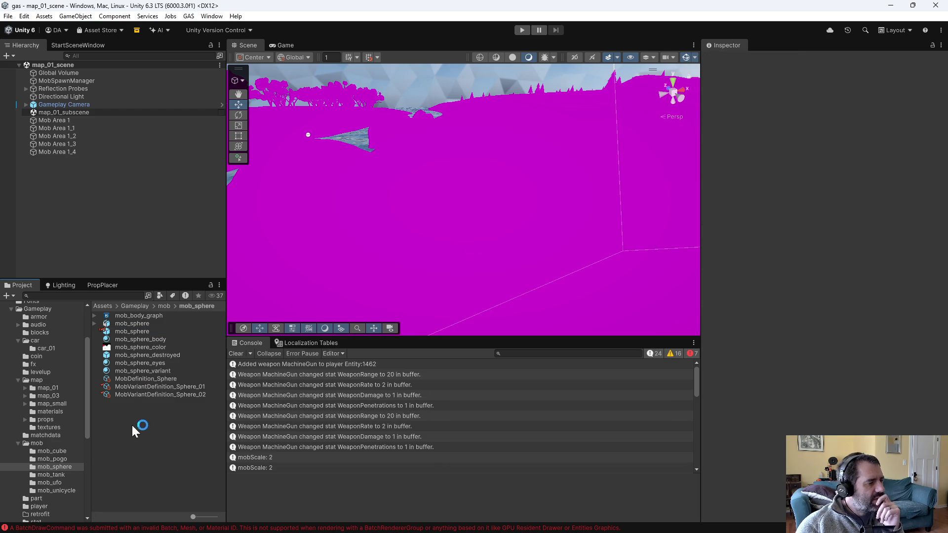
left_click(130, 332)
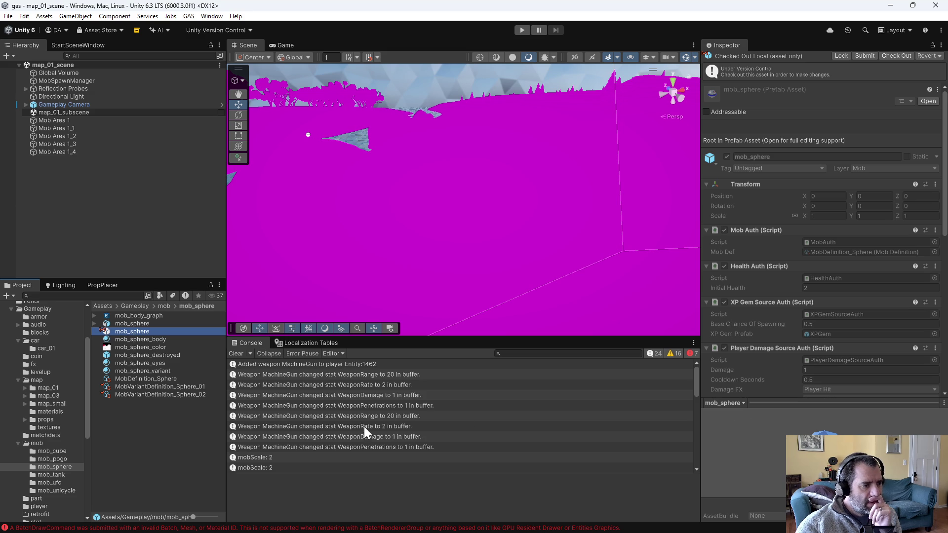
key("alt+Tab")
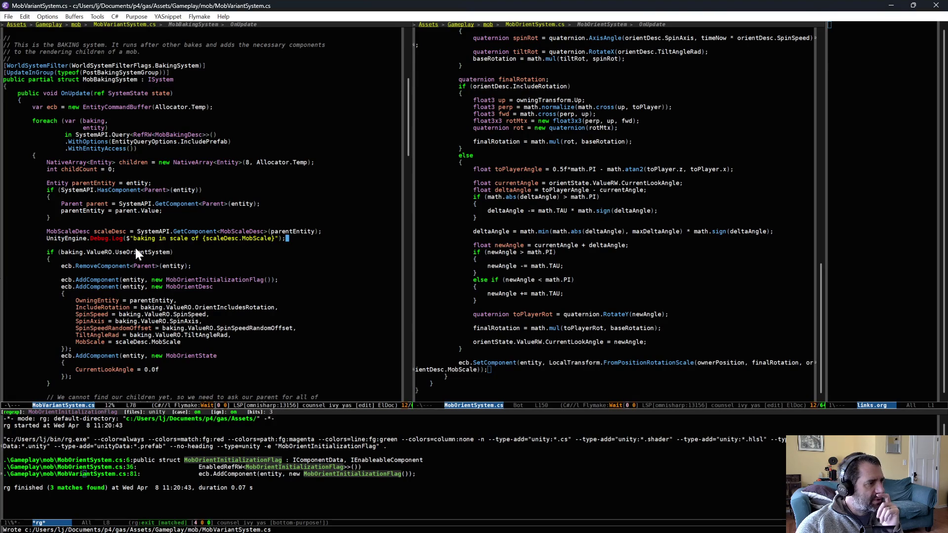
Step: Read through MobOrientSystem's update loop around the CurrentLookAngle initialization
key("Left")
key("Left")
key("Left")
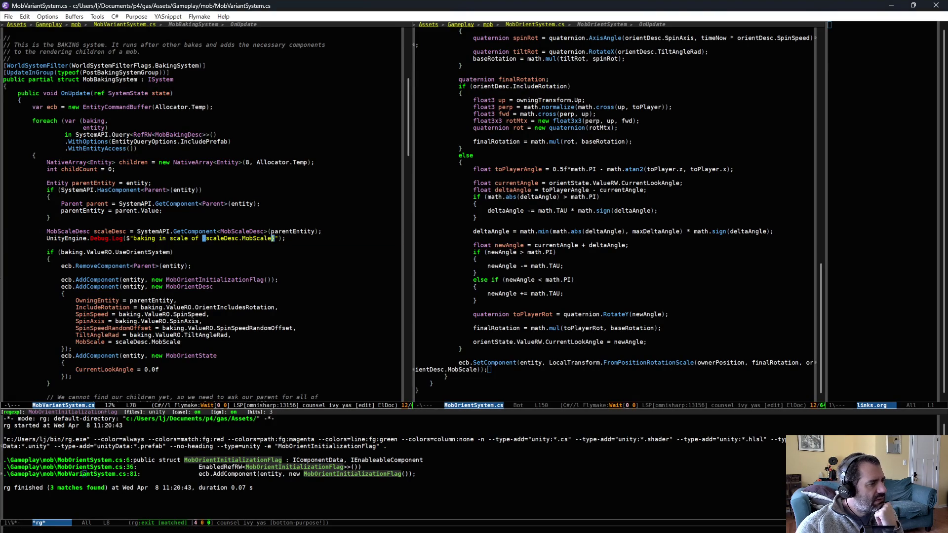
scroll(248, 319, "down", 1)
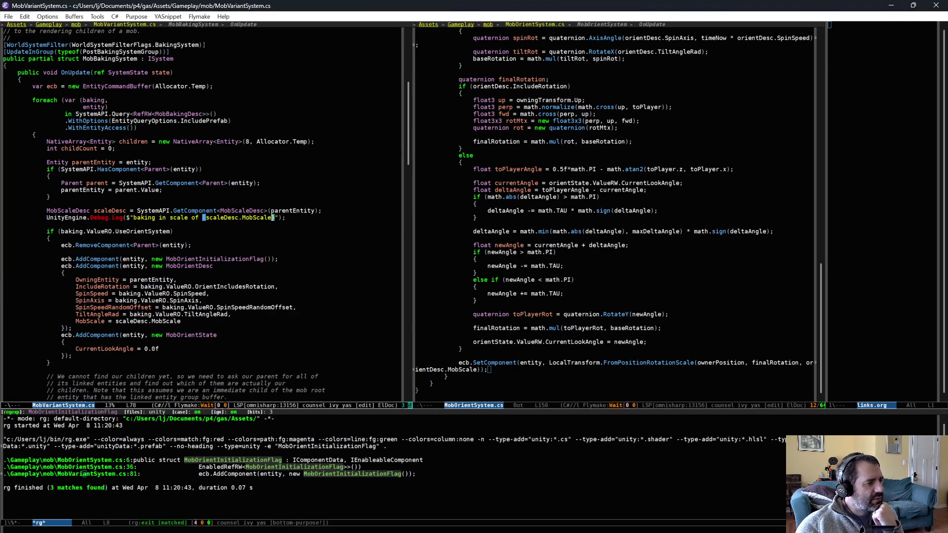
left_click(135, 348)
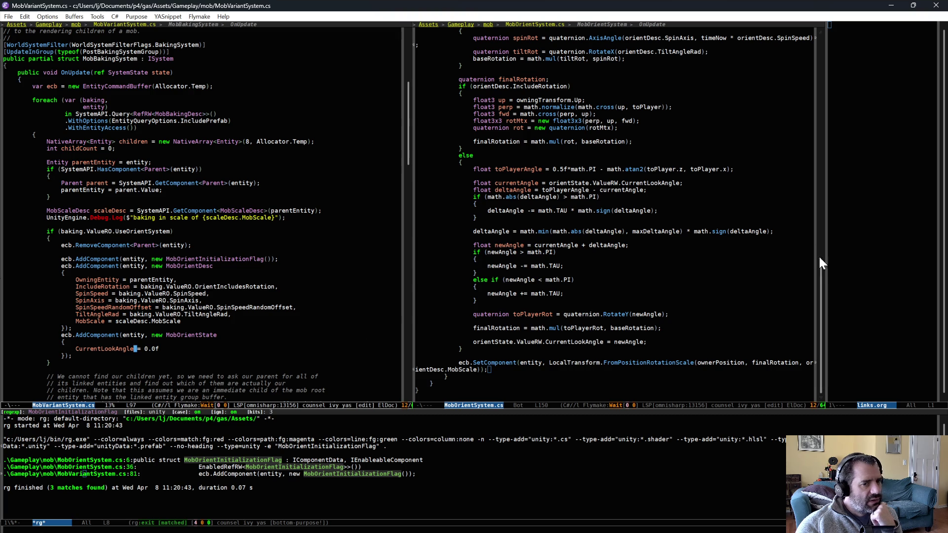
mouse_move(822, 269)
left_mouse_down()
mouse_move(824, 165)
mouse_move(821, 292)
left_mouse_up()
scroll(493, 349, "up", 10)
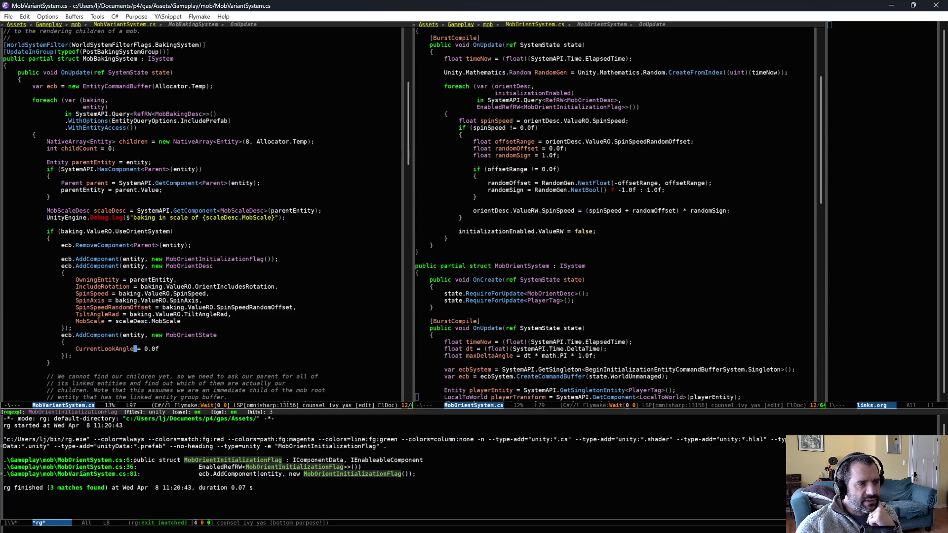
scroll(577, 351, "up", 5)
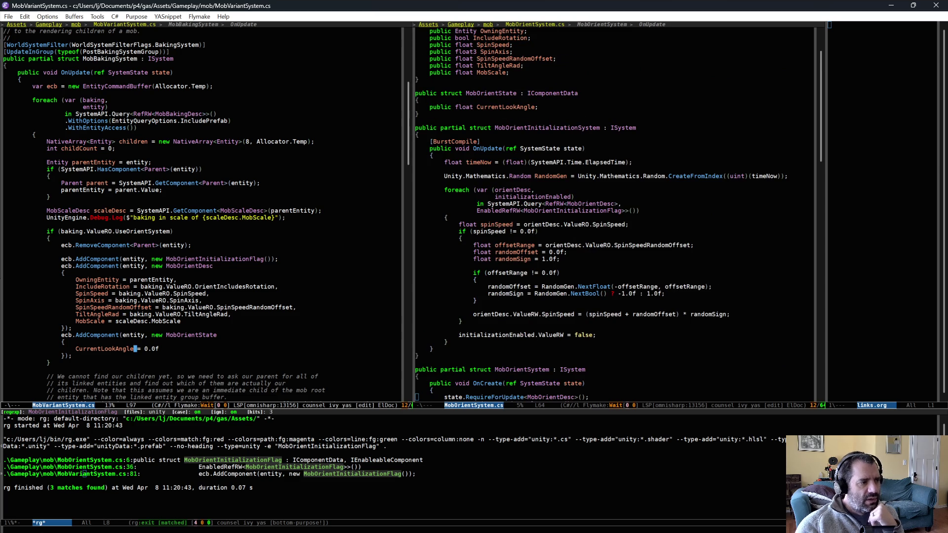
Step: Search the project for MobOrientDesc usages, review the UseOrientSystem check, then return to Unity
left_click(182, 265)
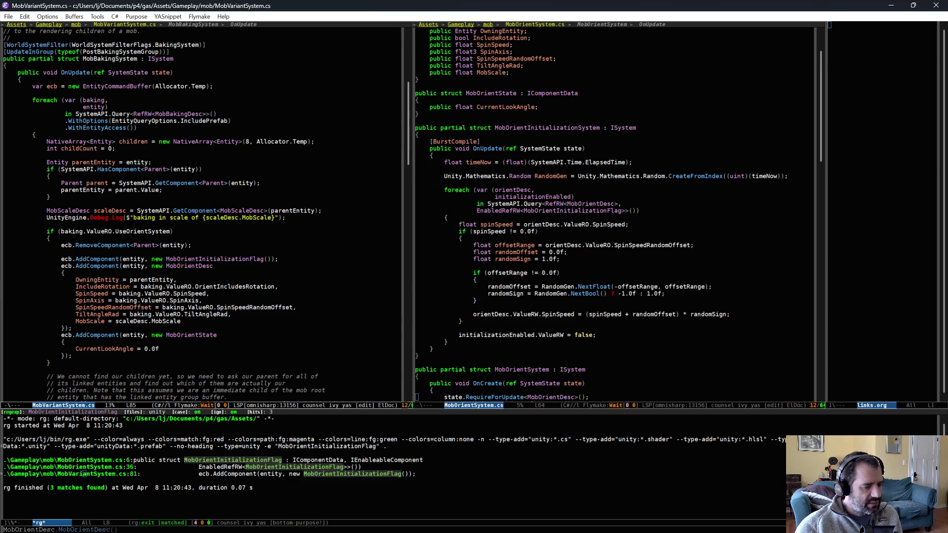
key("ctrl+c")
key("s")
key("d")
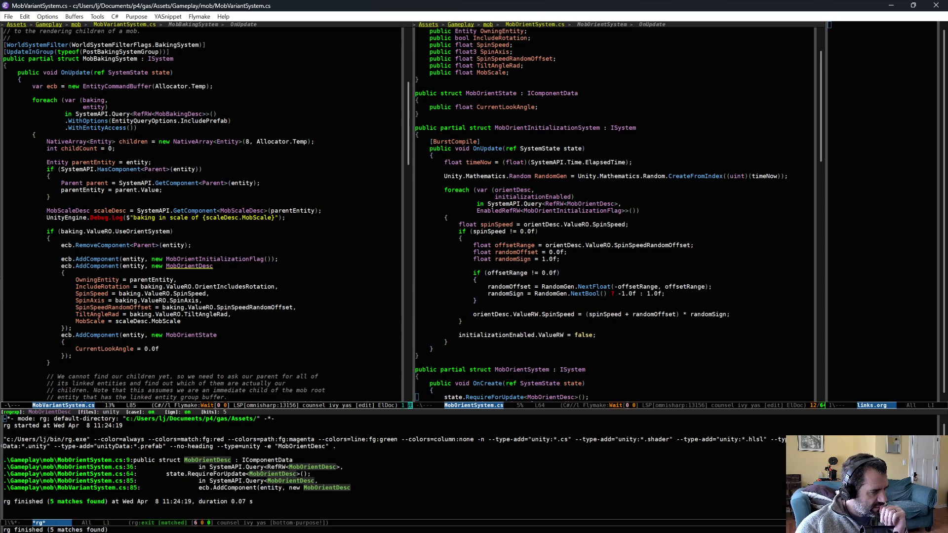
scroll(591, 327, "down", 10)
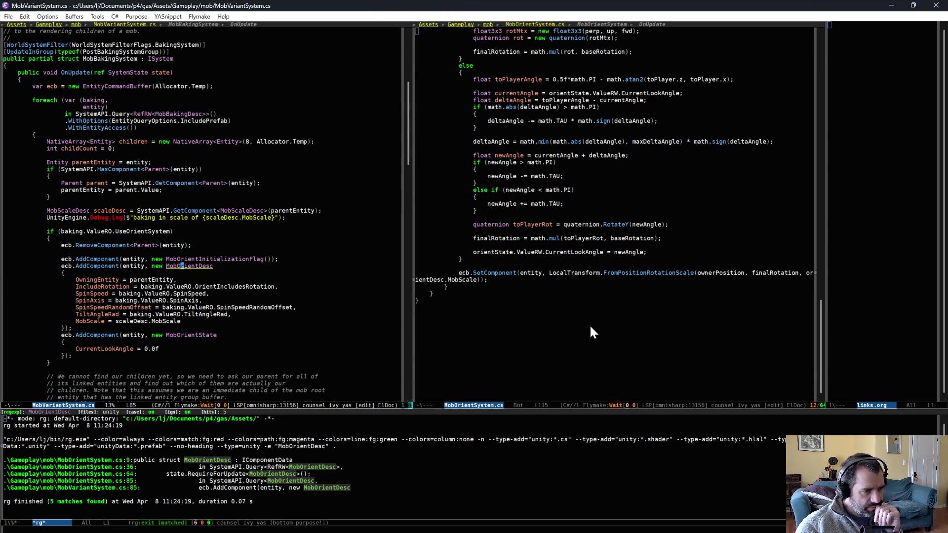
scroll(592, 327, "up", 4)
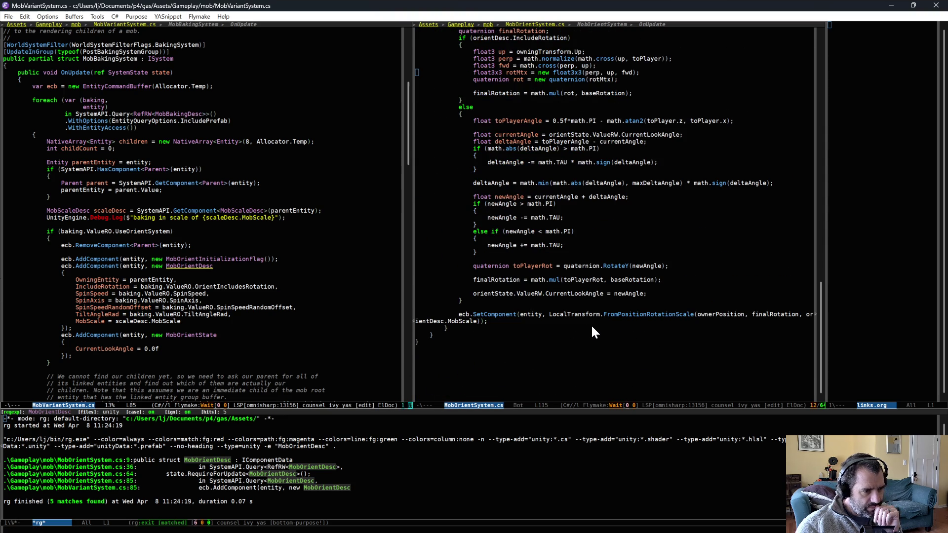
scroll(591, 327, "up", 7)
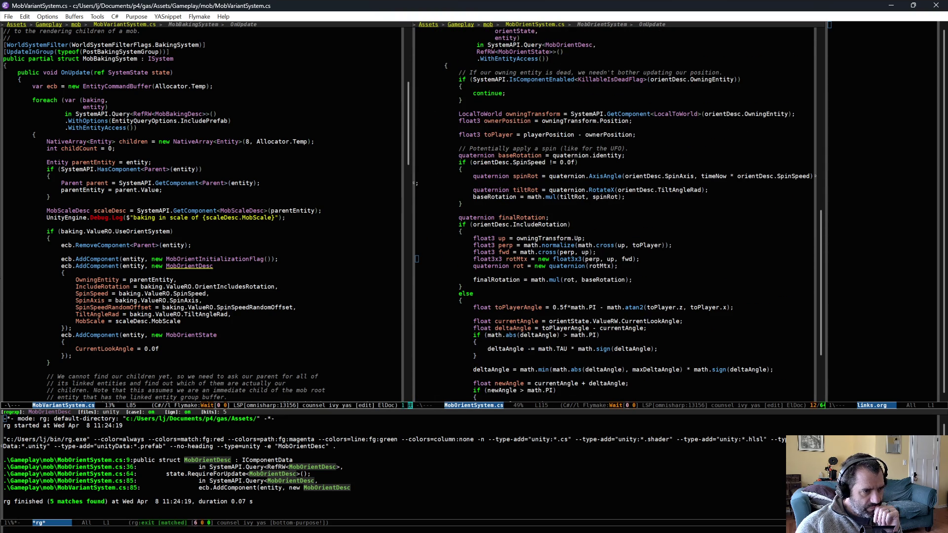
scroll(594, 331, "up", 3)
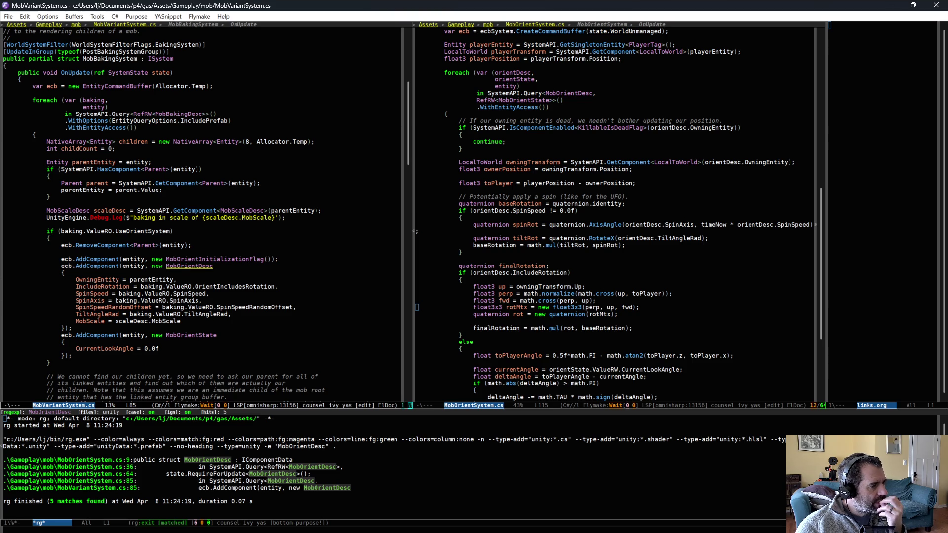
left_click(132, 231)
scroll(196, 253, "down", 1)
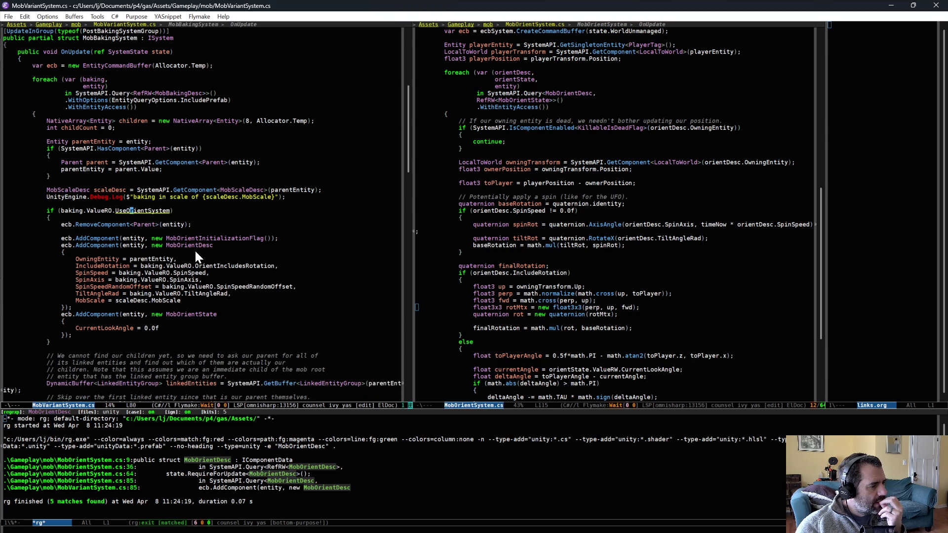
key("alt+Tab")
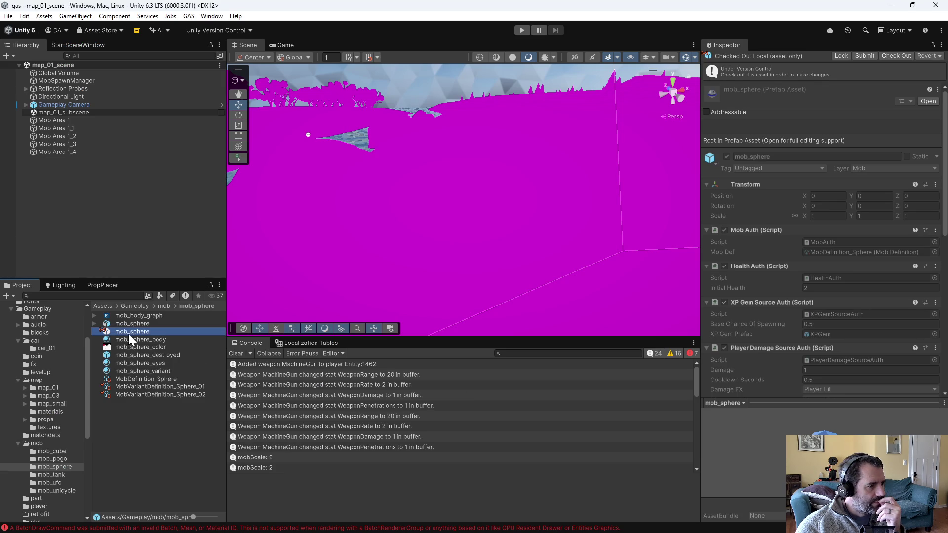
Step: Open the mob_sphere prefab, set its root Position X to 1, save, and enter Play mode
double_click(129, 333)
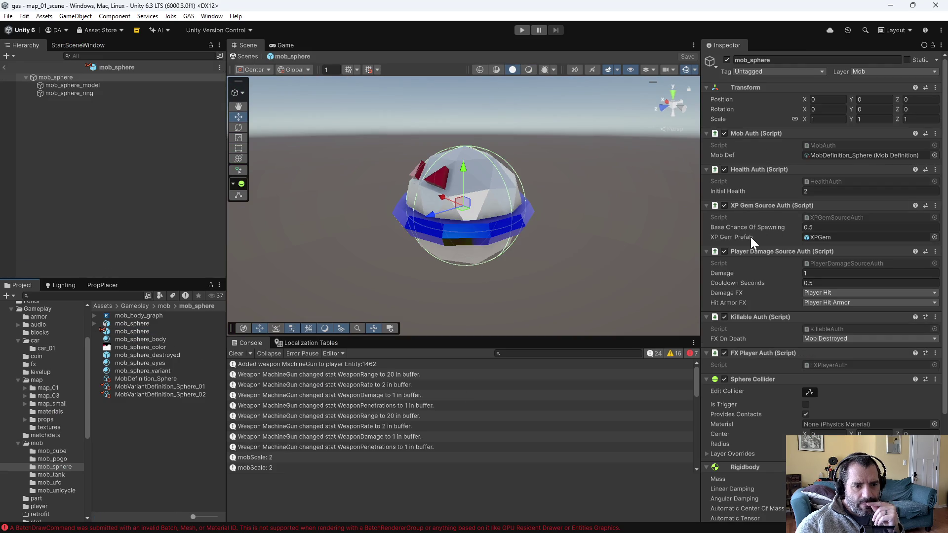
left_click(74, 86)
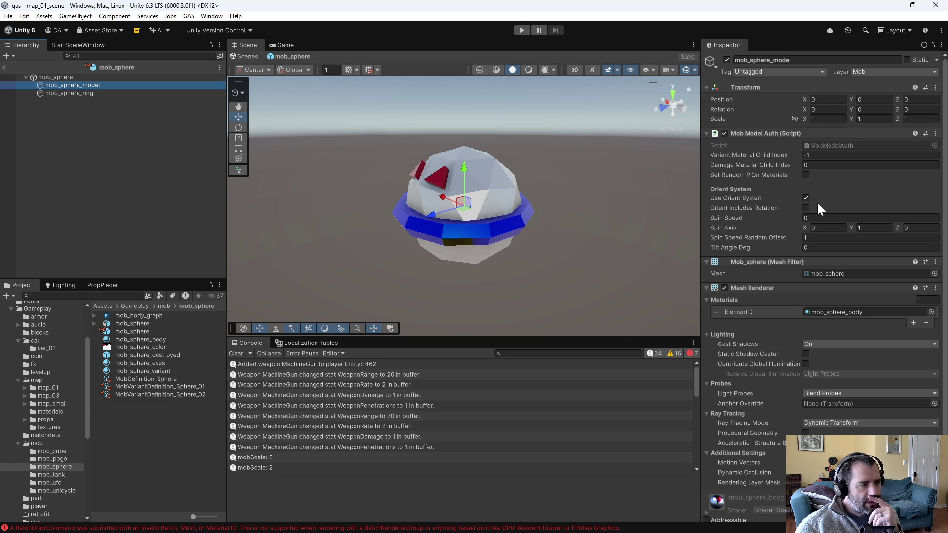
left_click(61, 77)
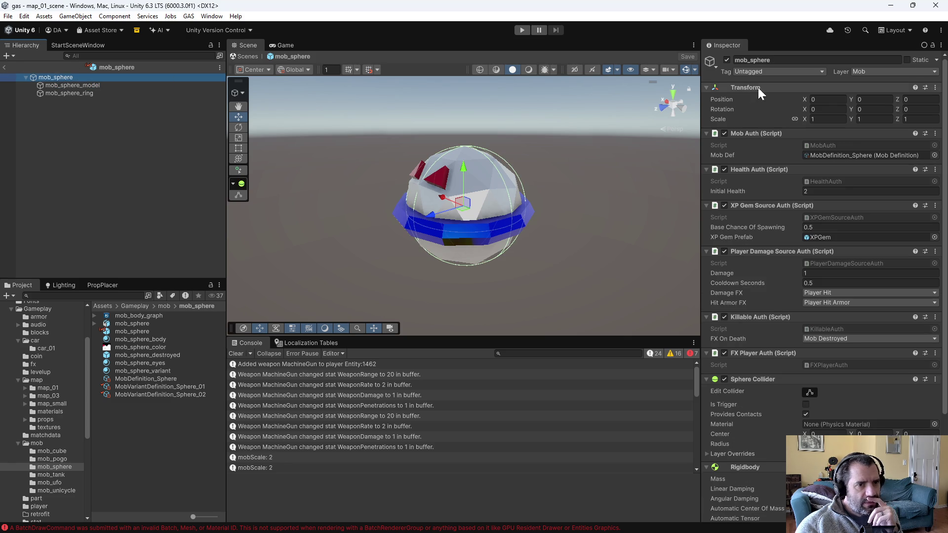
left_click(831, 101)
type("1")
key("ctrl+s")
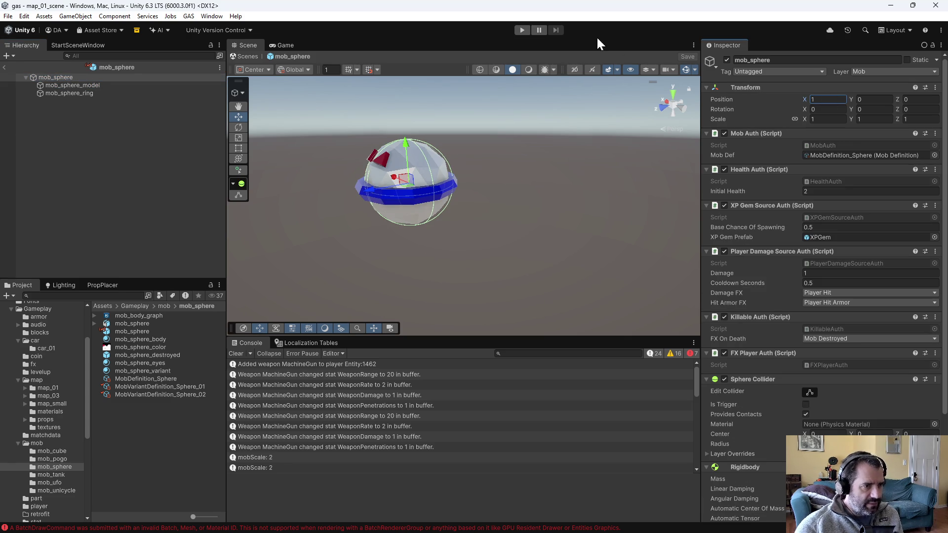
left_click(521, 30)
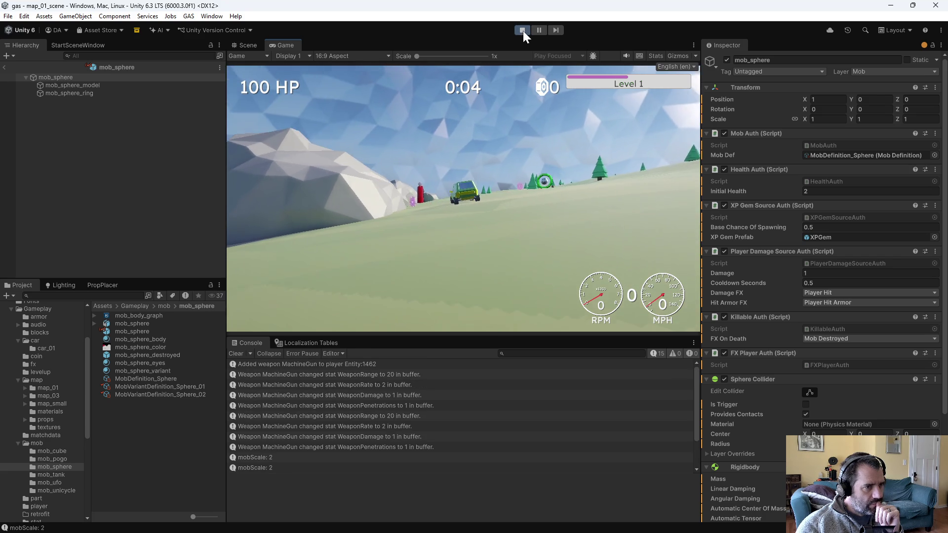
Step: Stop the game and reset the mob_sphere root's Position X to 0, saving the prefab
left_click(523, 30)
type("0")
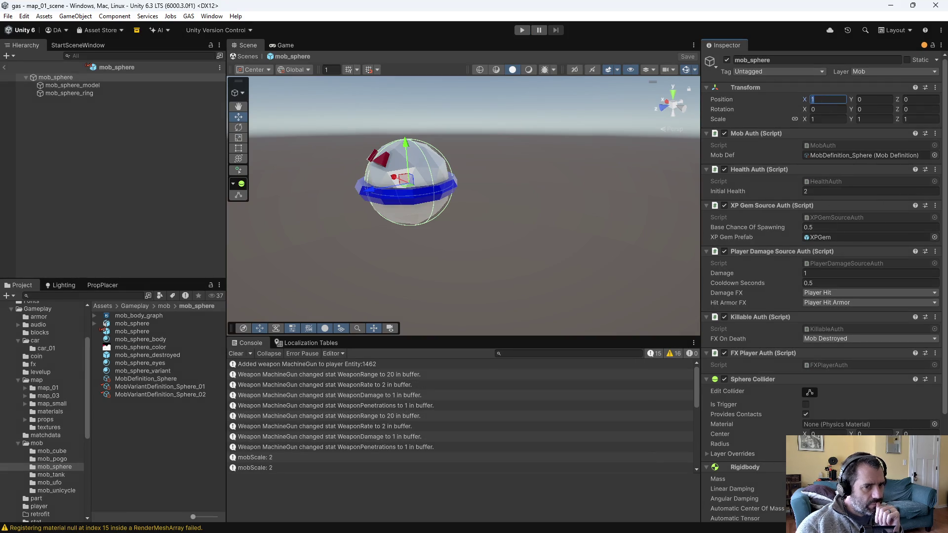
key("ctrl+s")
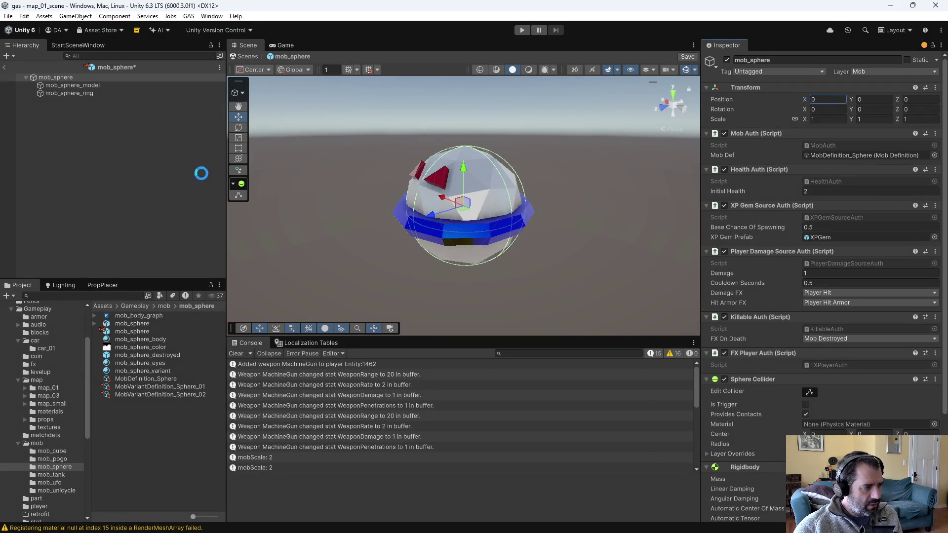
Step: Toggle mob_sphere_model's active checkbox, save the prefab, and go back to Emacs
left_click(81, 152)
left_click(91, 77)
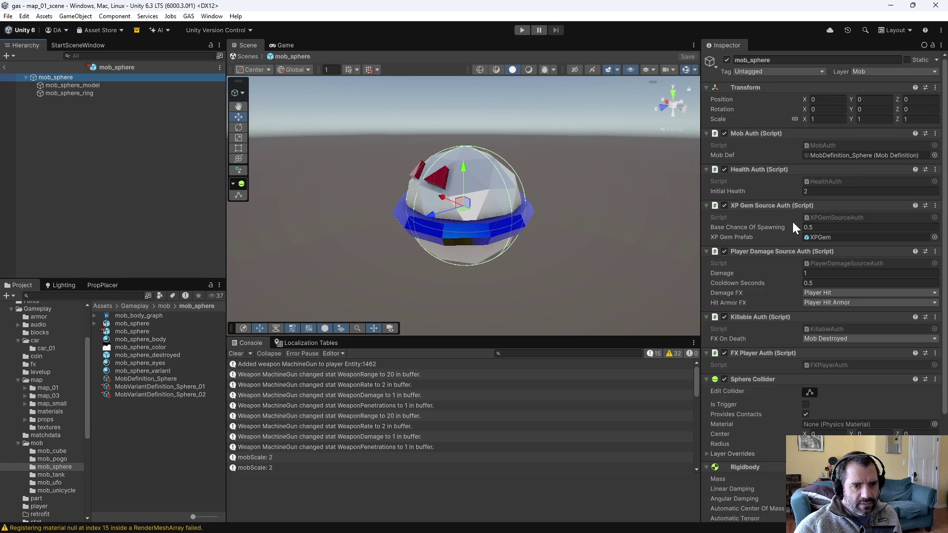
left_click(69, 85)
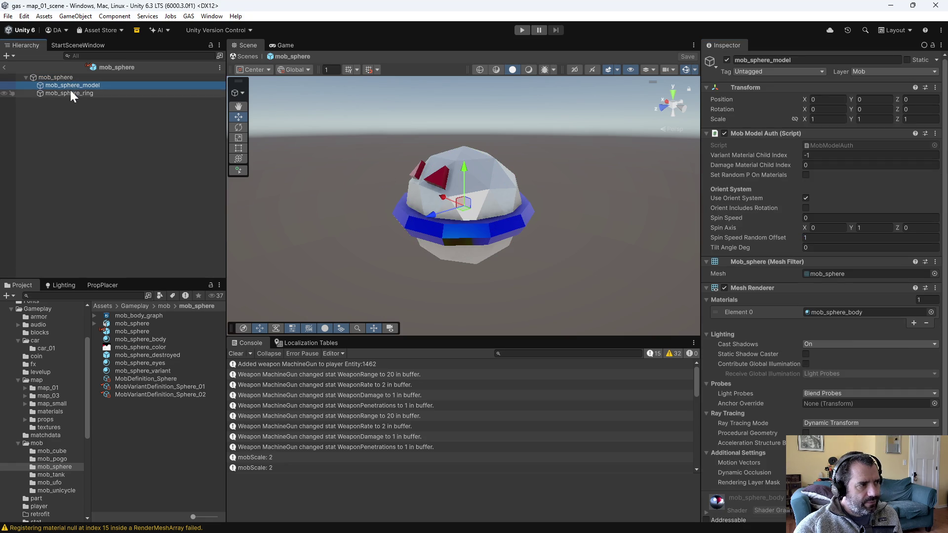
left_click(70, 92)
left_click(72, 85)
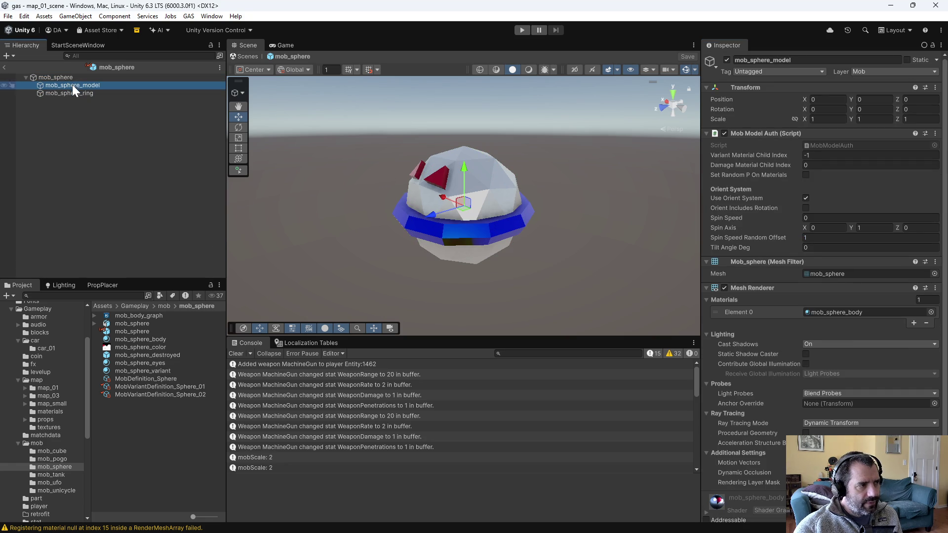
left_click(727, 59)
left_click(728, 58)
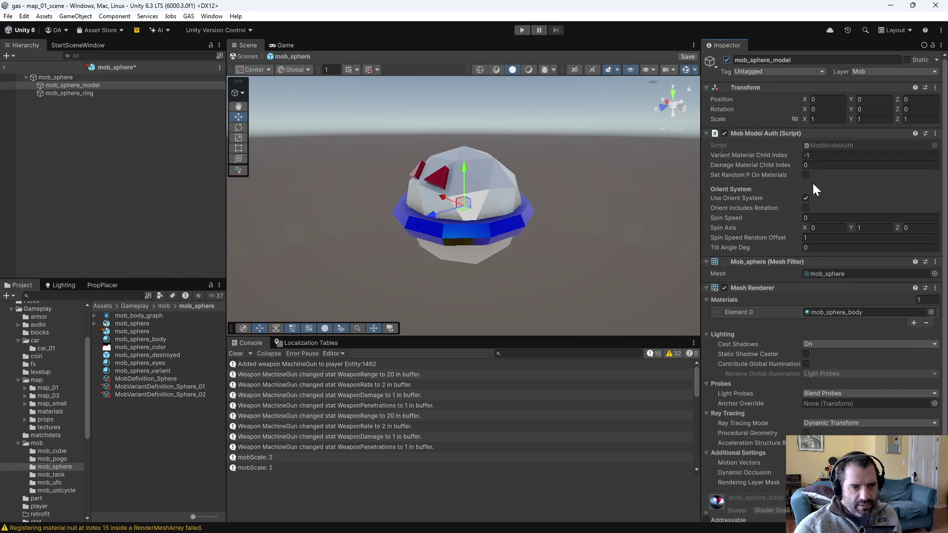
key("ctrl+s")
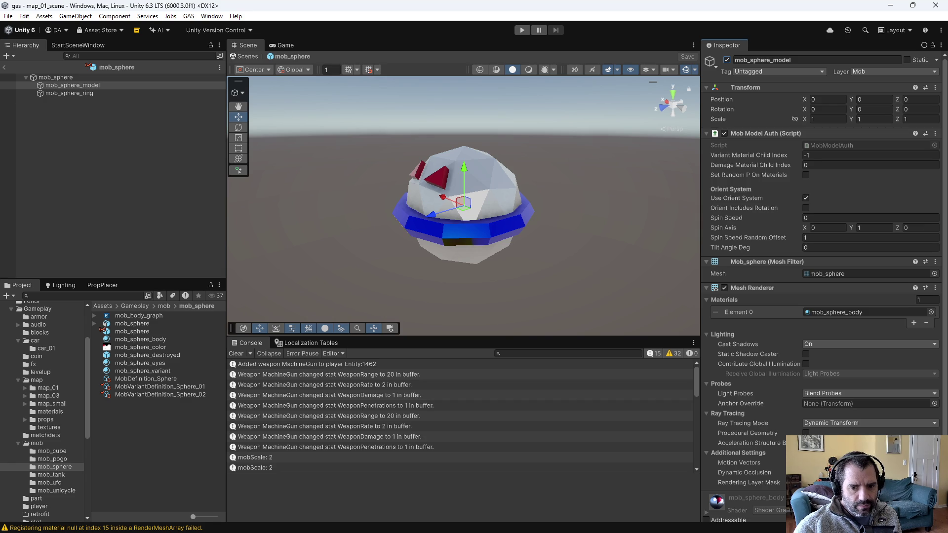
key("alt+Tab")
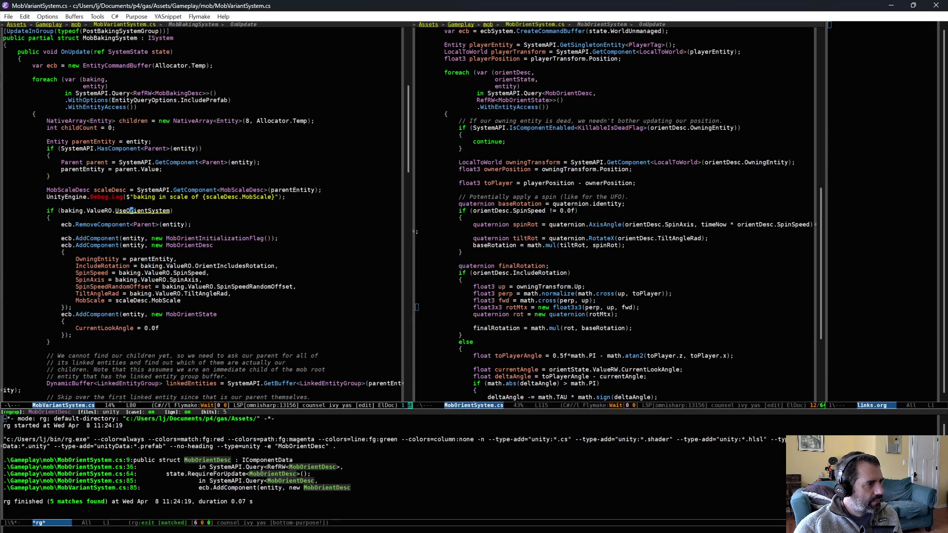
Step: Save MobVariantSystem.cs and let Unity recompile the scripts before returning to Emacs
scroll(237, 197, "up", 5)
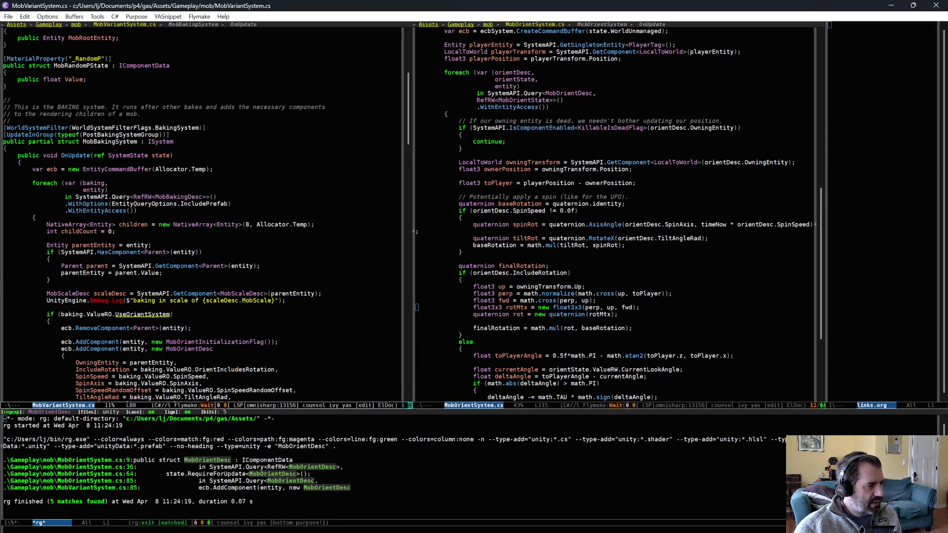
scroll(206, 219, "down", 3)
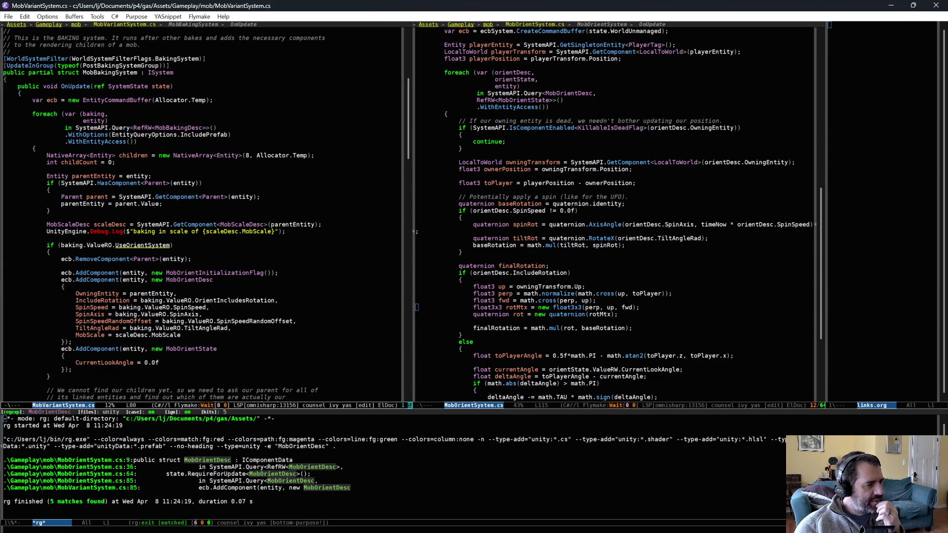
key("alt+Tab")
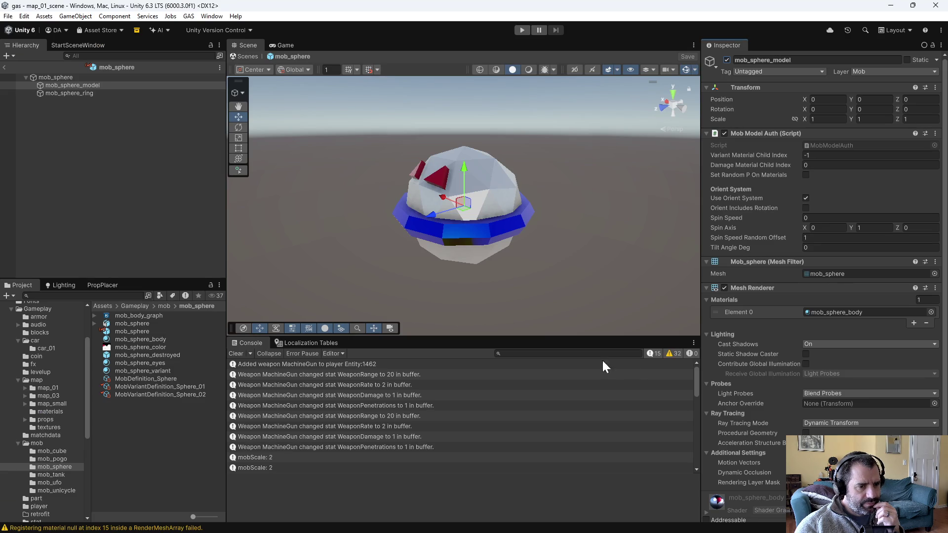
key("alt+Tab")
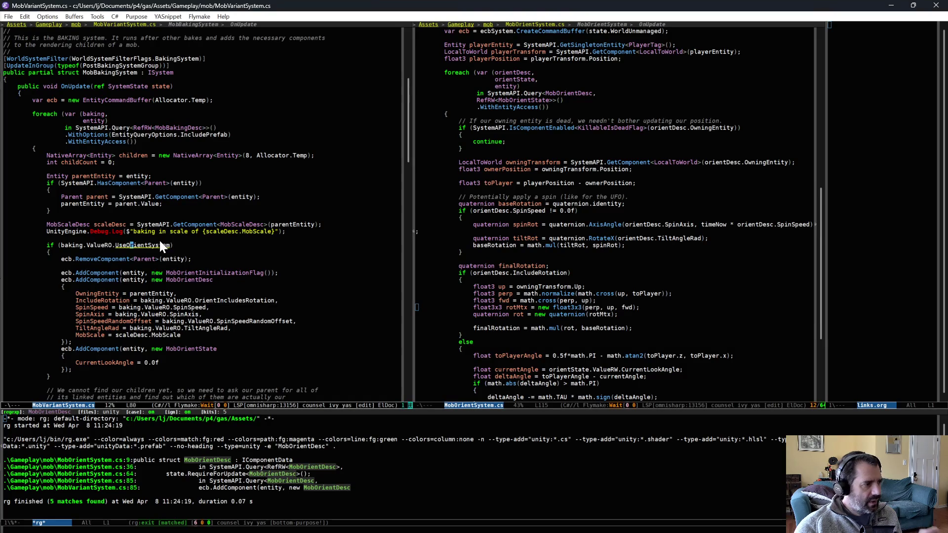
key("ctrl+x")
key("ctrl+s")
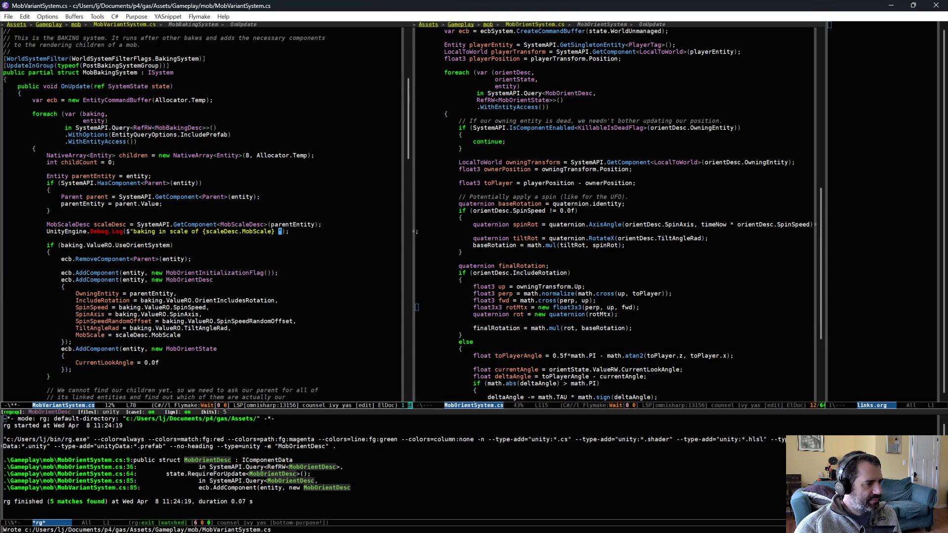
key("alt+Tab")
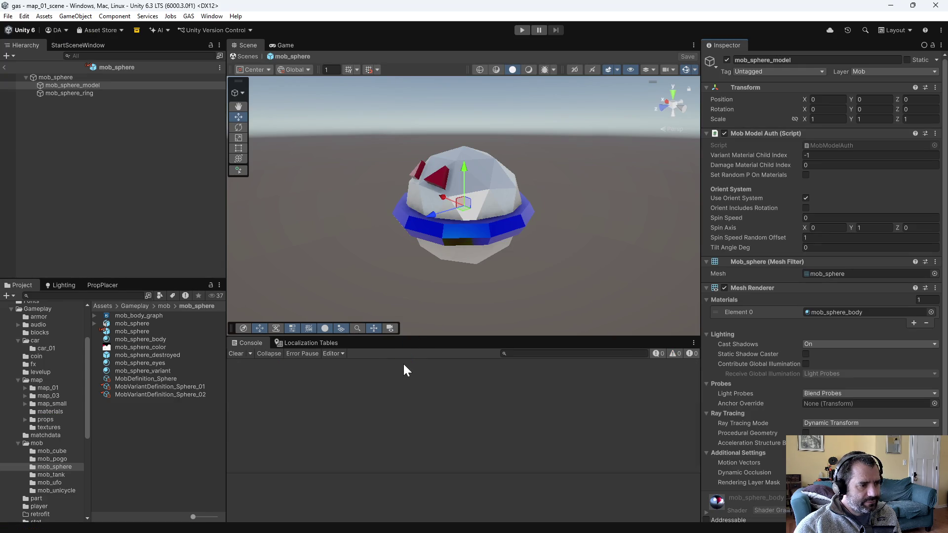
key("alt+Tab")
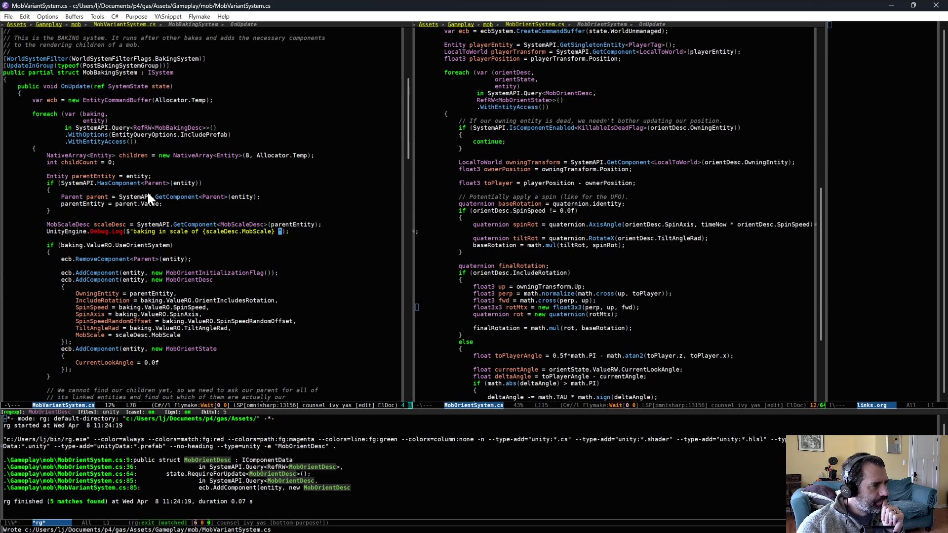
Step: Add Debug.Log lines for OnUpdate and inside the foreach loop, save, and let Unity recompile
scroll(182, 267, "up", 5)
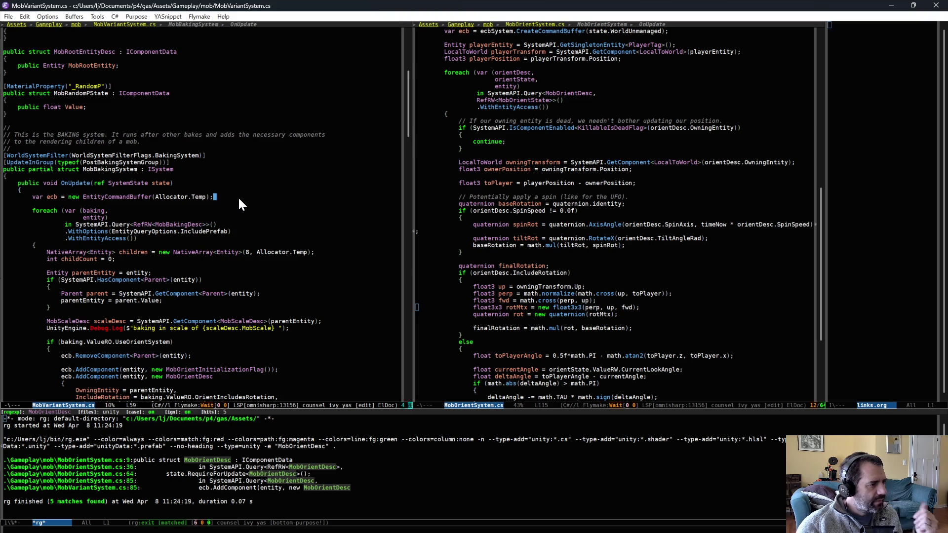
key("Return")
key("Return")
type("UnityEngine.Debug.Log($\"\");")
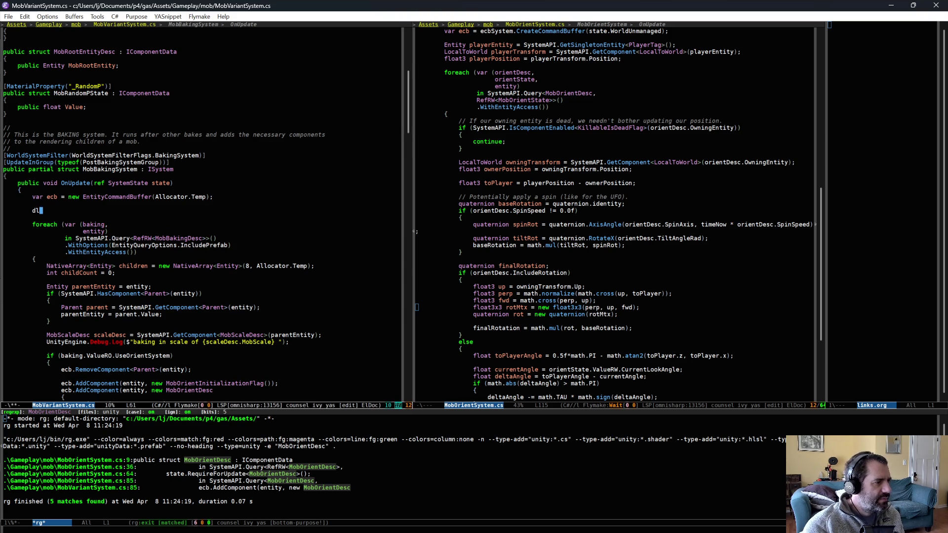
type("Update\");")
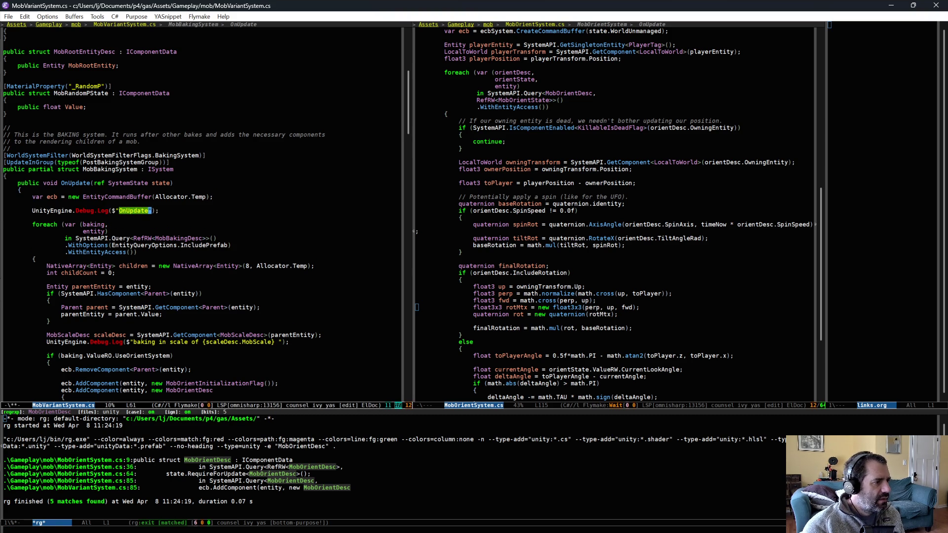
key("Return")
type("UnityEngine.Debug.Log($\"\");")
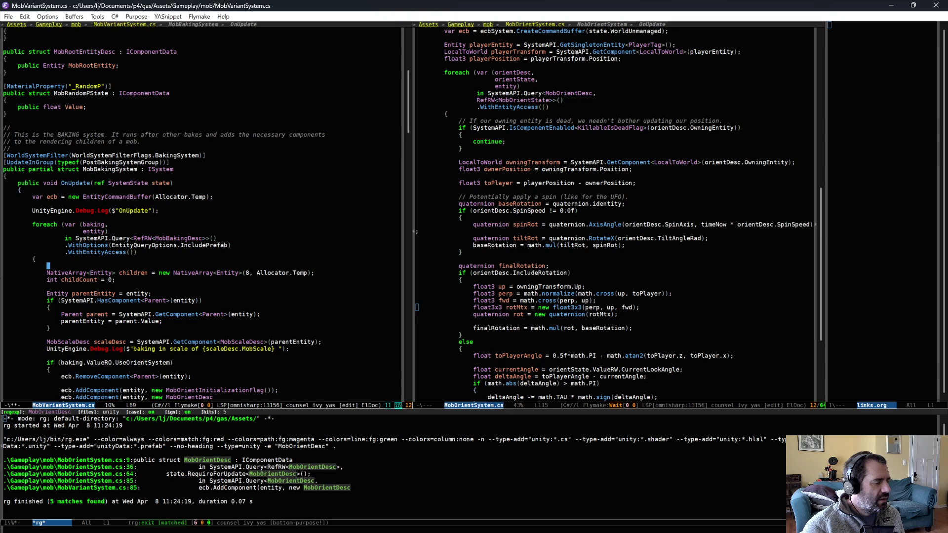
key("ctrl+x")
key("ctrl+s")
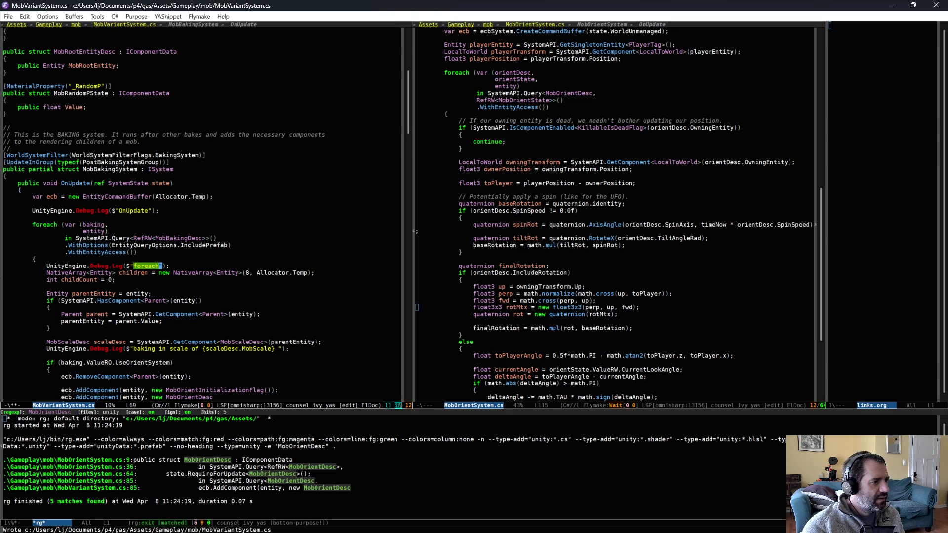
key("alt+Tab")
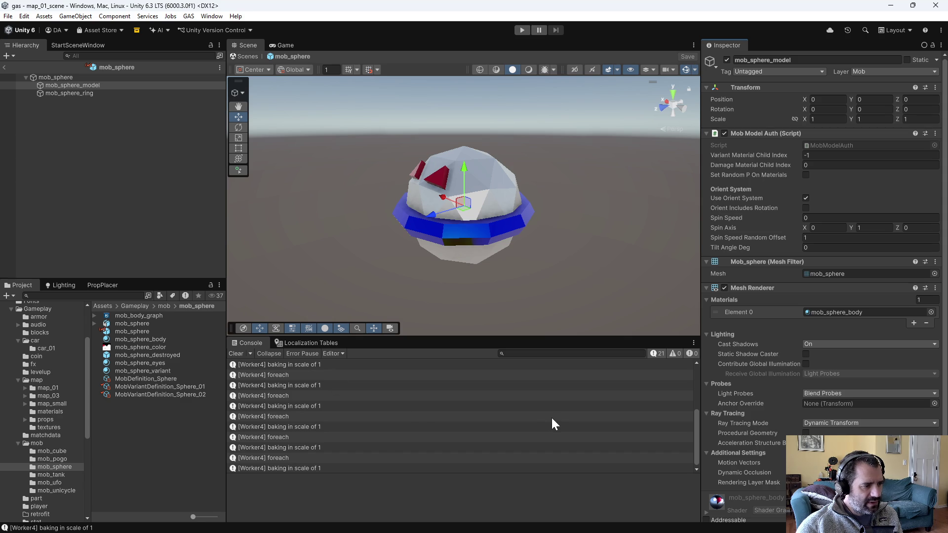
Step: Scroll the console through the OnUpdate, foreach and 'baking in scale of 1' logs, then return to MobVariantSystem.cs
left_click_drag(694, 442, 701, 370)
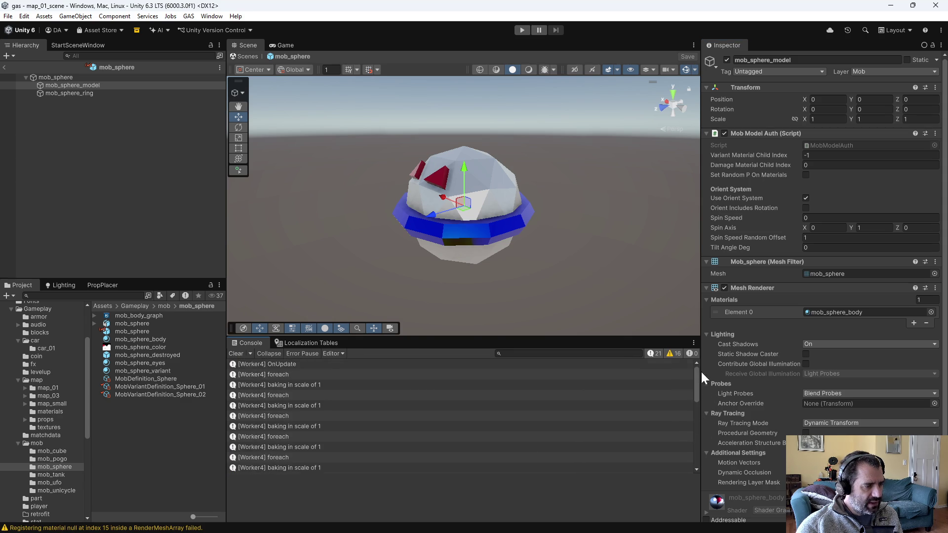
key("alt+Tab")
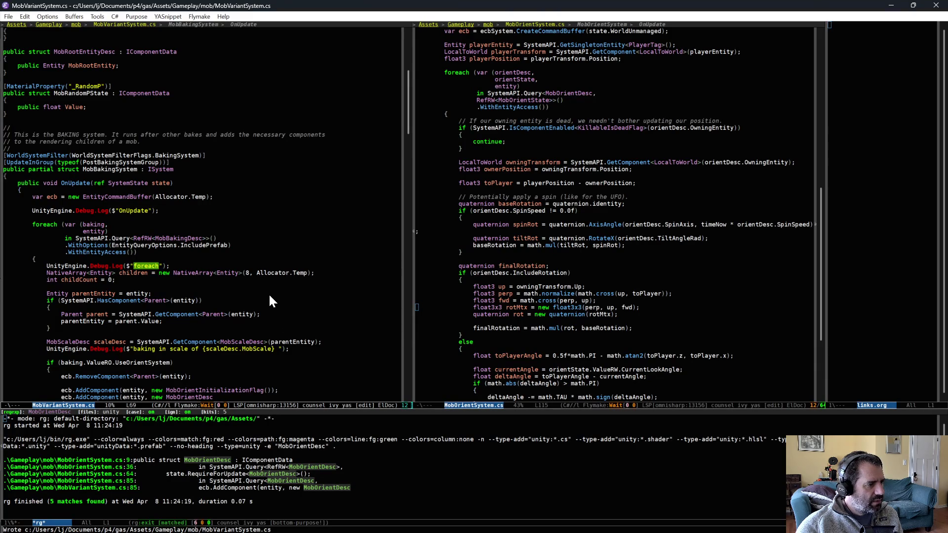
scroll(270, 297, "down", 1)
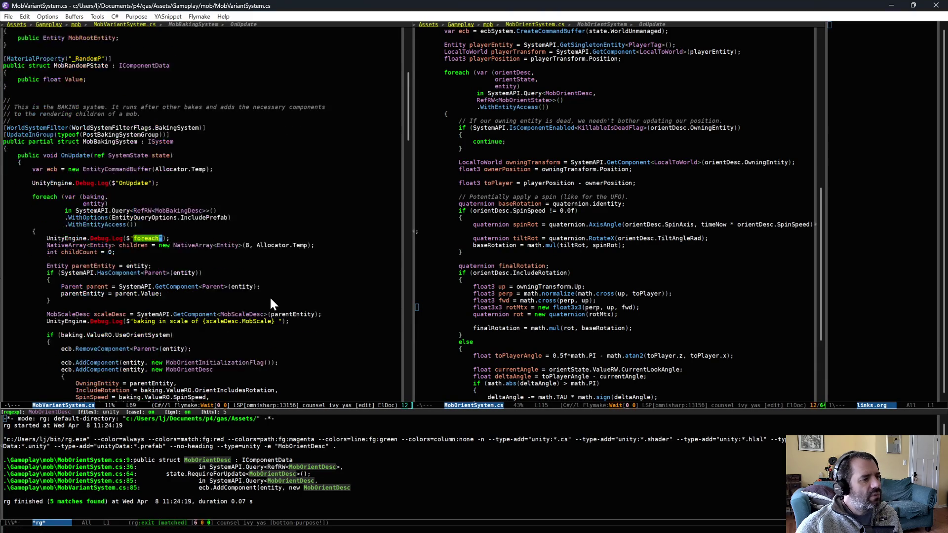
scroll(270, 300, "down", 4)
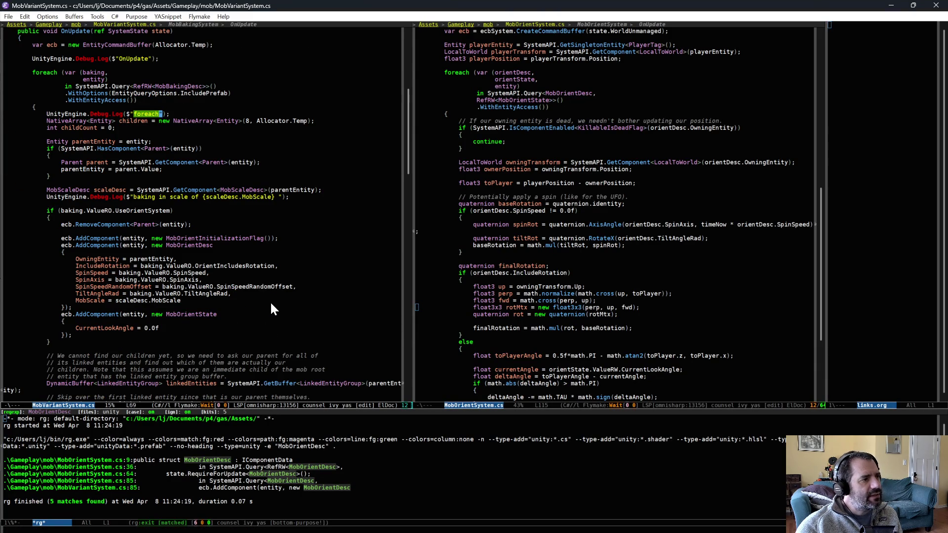
Step: Remove the OnUpdate and foreach Debug.Log lines from MobVariantSystem.cs and save it
scroll(271, 303, "up", 3)
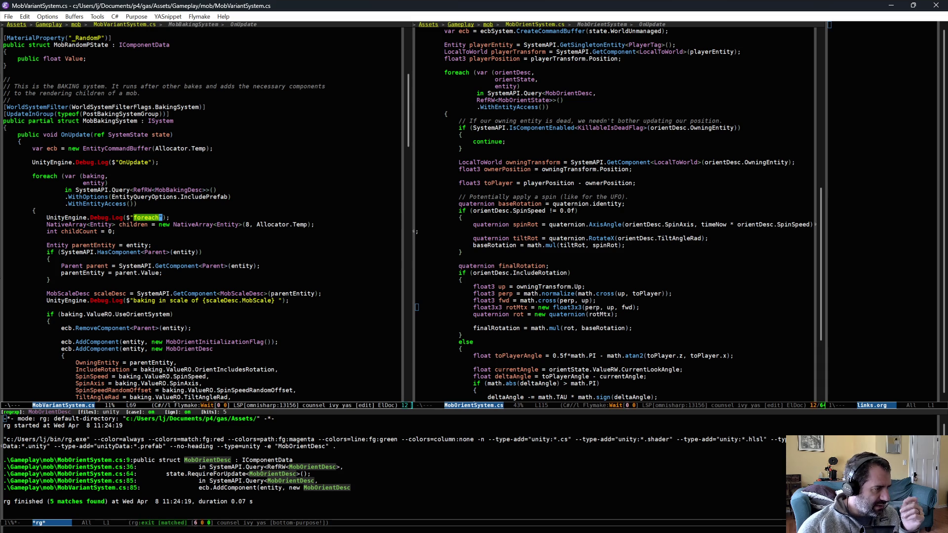
key("ctrl+a")
key("ctrl+space")
key("ctrl+n")
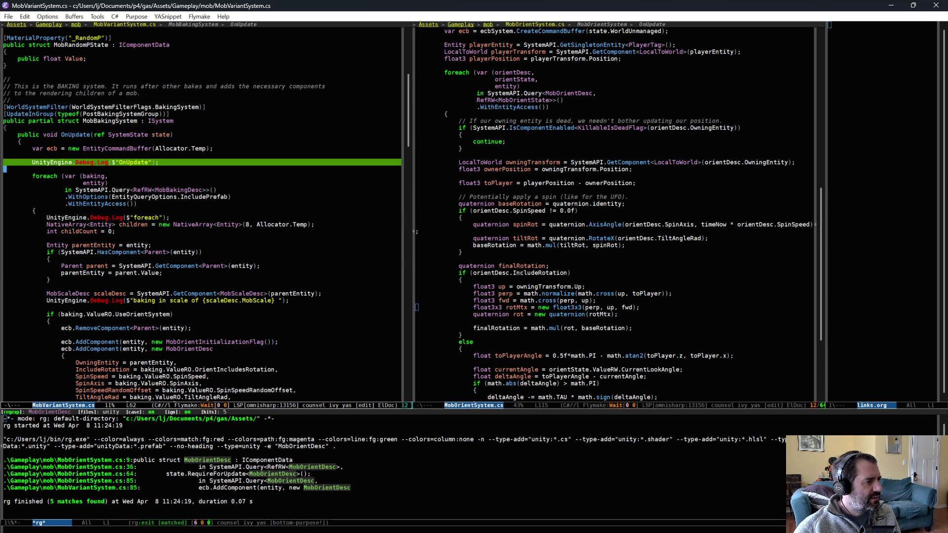
left_click(114, 161)
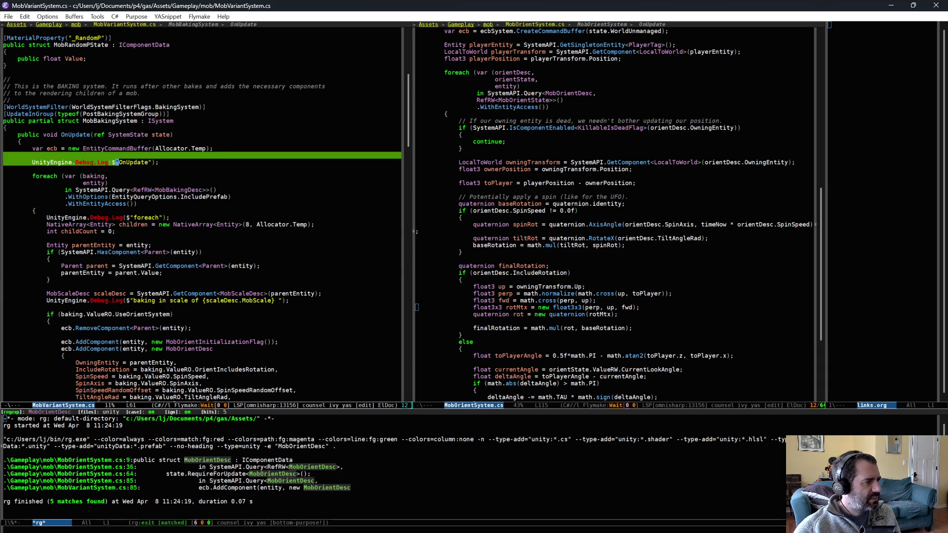
key("ctrl+w")
key("ctrl+space")
key("alt+f")
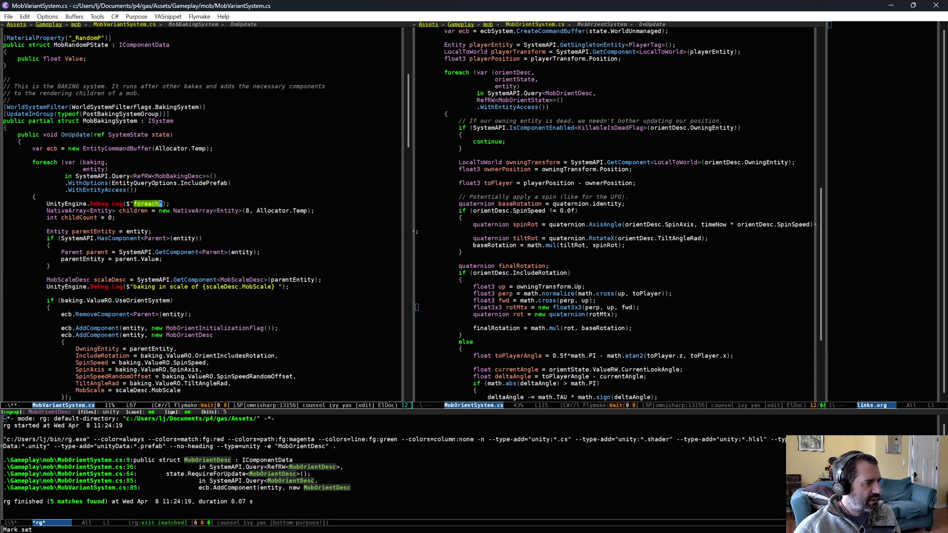
key("ctrl+shift+BackSpace")
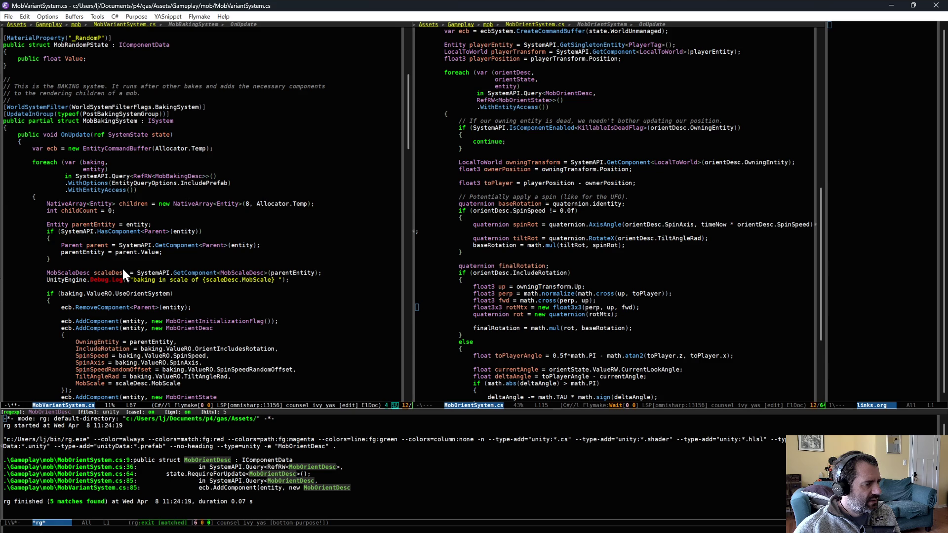
left_click(122, 267)
key("ctrl+x")
key("ctrl+s")
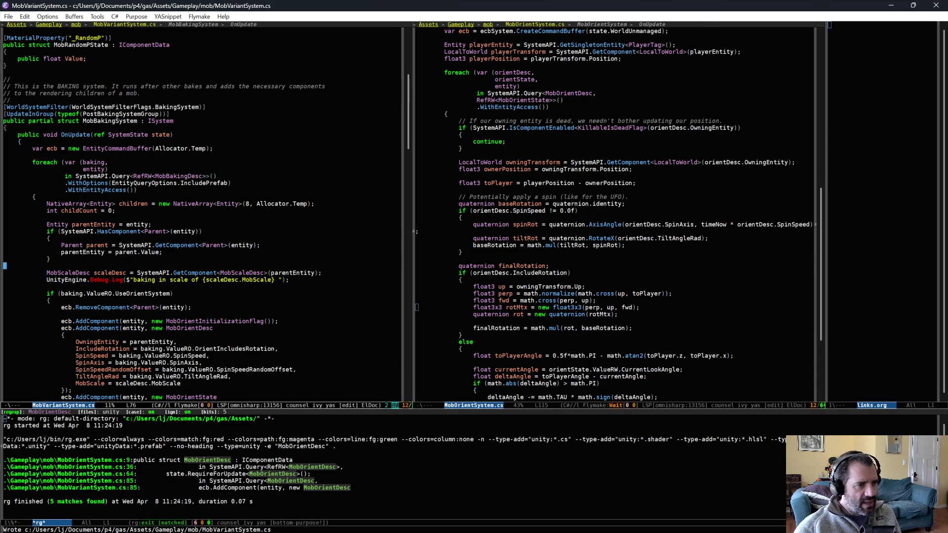
Step: Delete the MobScale field from the MobOrientDesc struct and bring up Perforce P4V
scroll(524, 219, "up", 15)
left_click(417, 148)
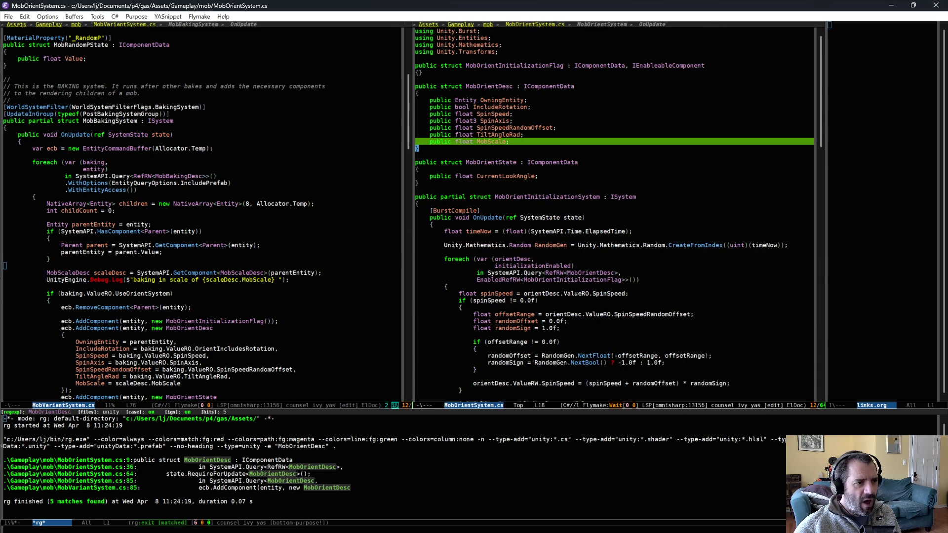
key("ctrl+w")
left_click(275, 225)
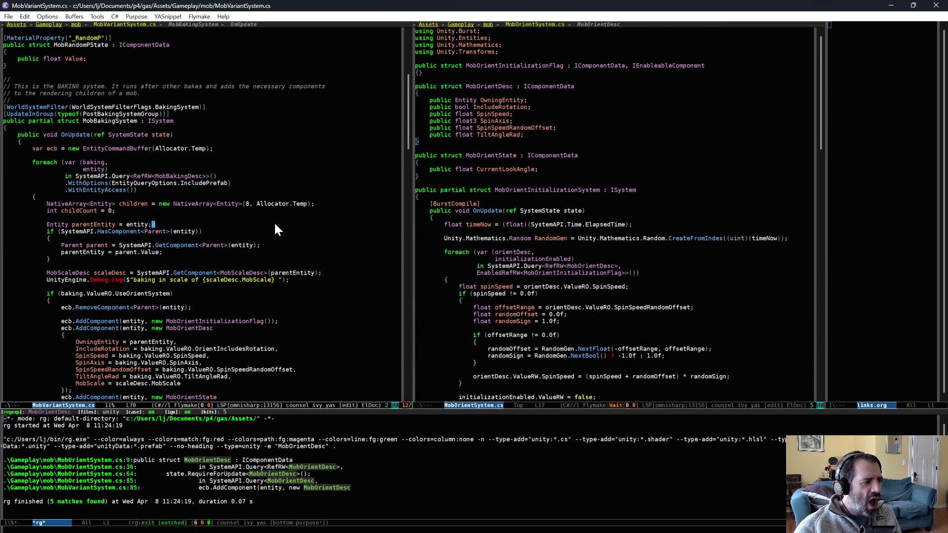
key("alt+Tab")
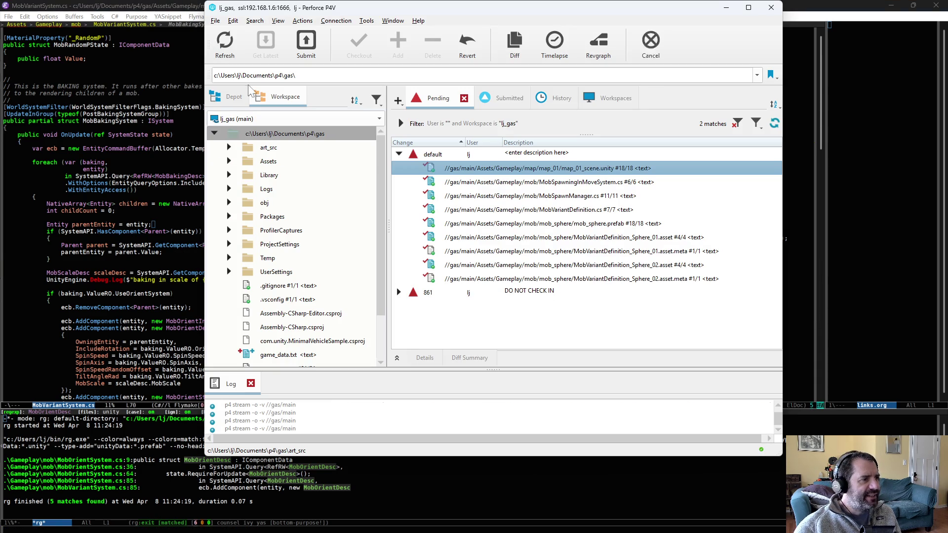
Step: Reconcile offline work in Assets so the changed mob files join the default changelist
right_click(273, 163)
left_click(313, 127)
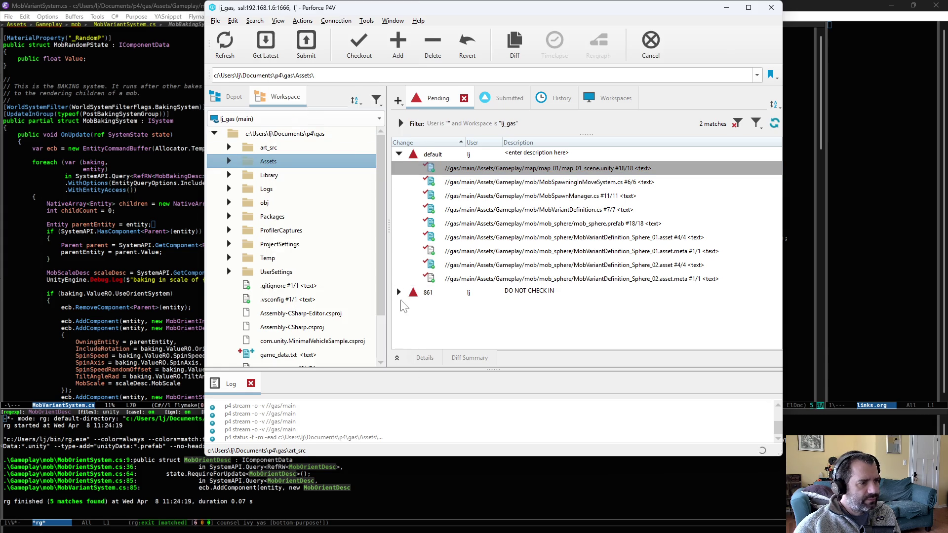
left_click(154, 372)
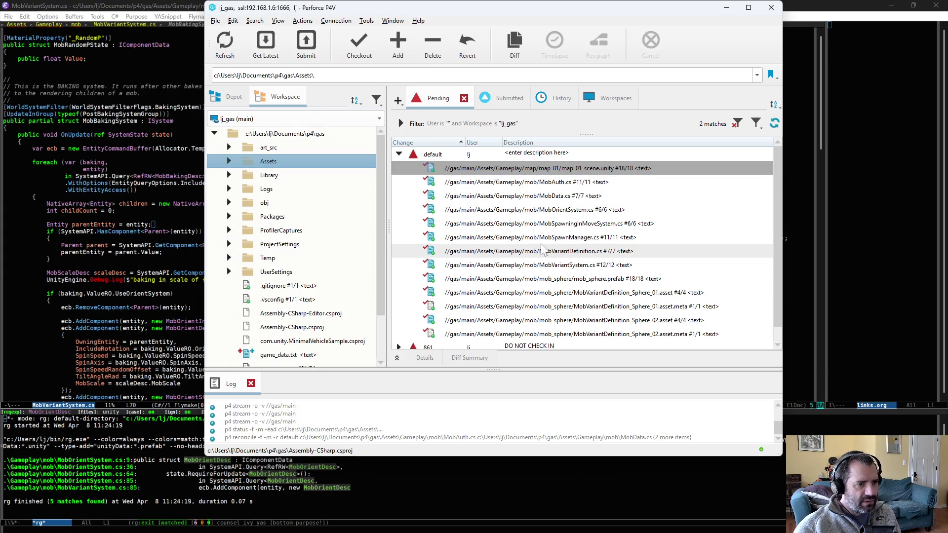
left_click(532, 216)
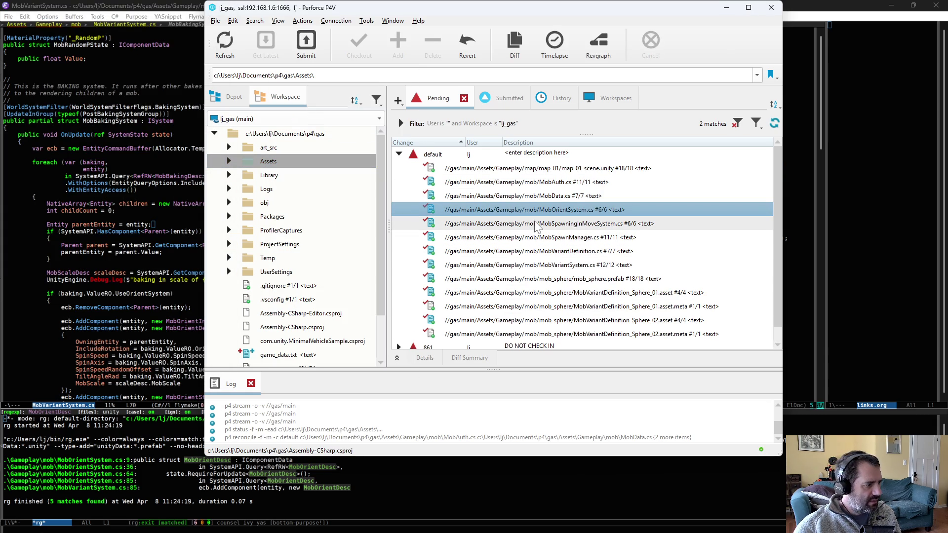
Step: Review the MobVariantSystem.cs diff, revert it if unchanged, and return to Emacs
double_click(546, 266)
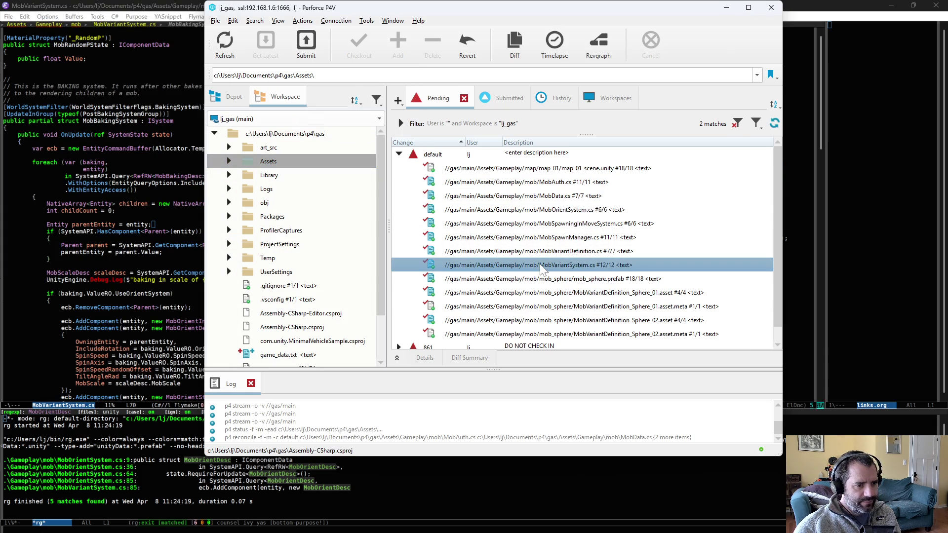
scroll(546, 266, "down", 5)
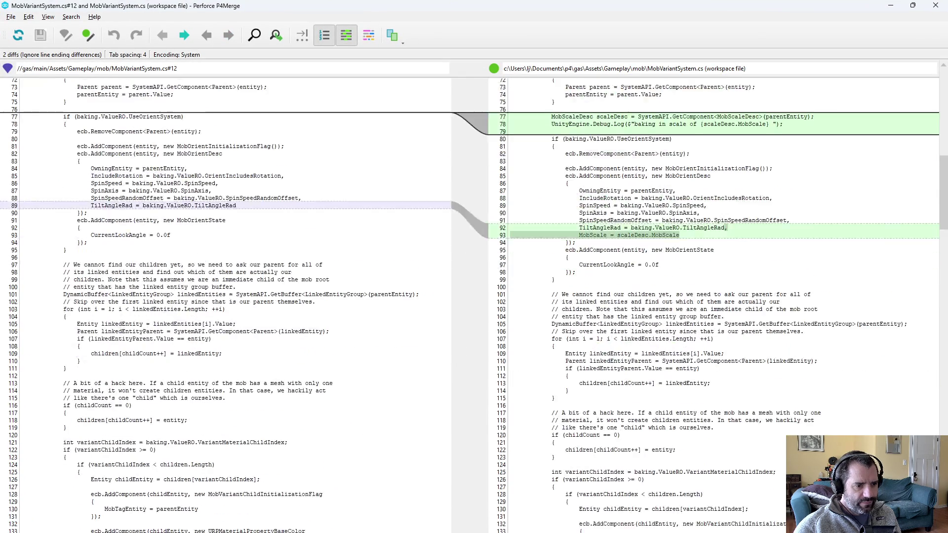
key("ctrl+q")
right_click(537, 269)
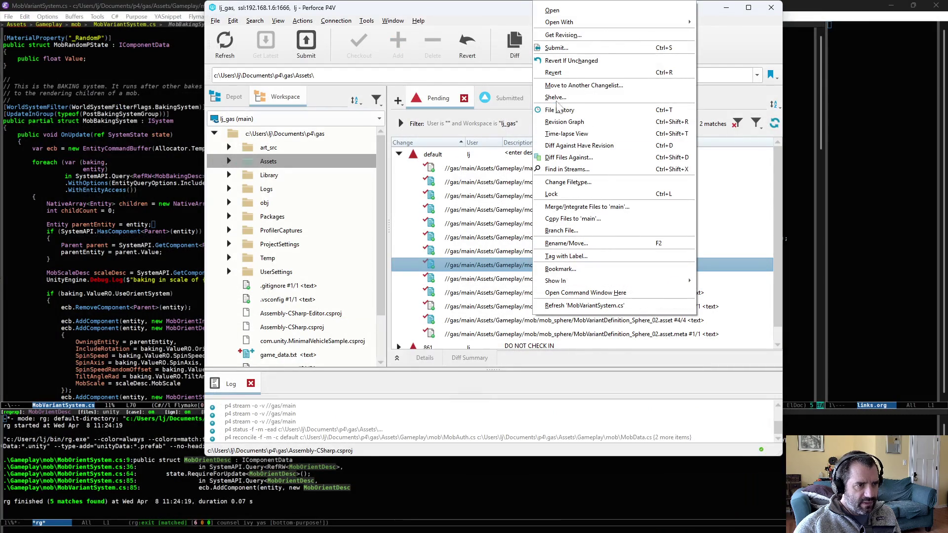
left_click(568, 60)
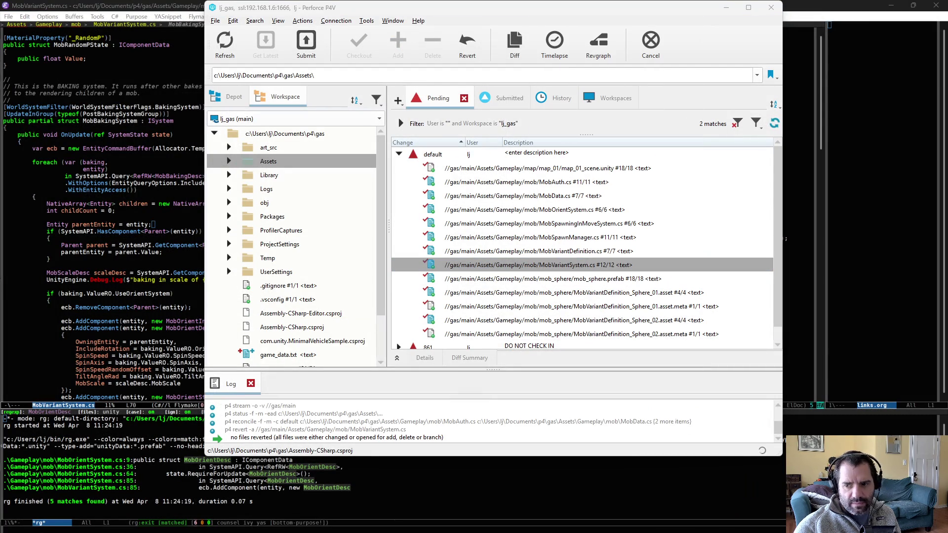
left_click(147, 245)
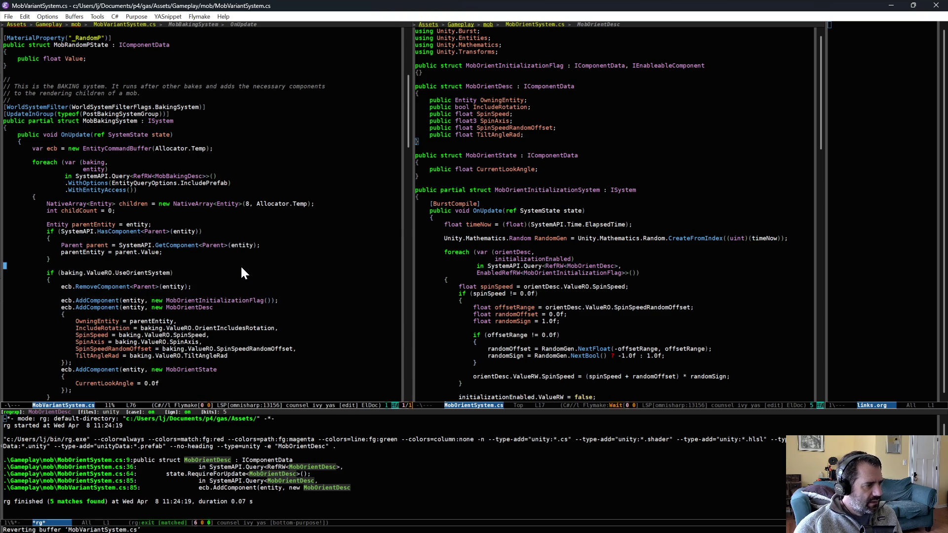
Step: Add 'MobScaleDesc scaleDesc = SystemAPI.GetComponent<MobScaleDesc>(orientDesc.OwningEntity);' above ecb.SetComponent
scroll(654, 351, "down", 11)
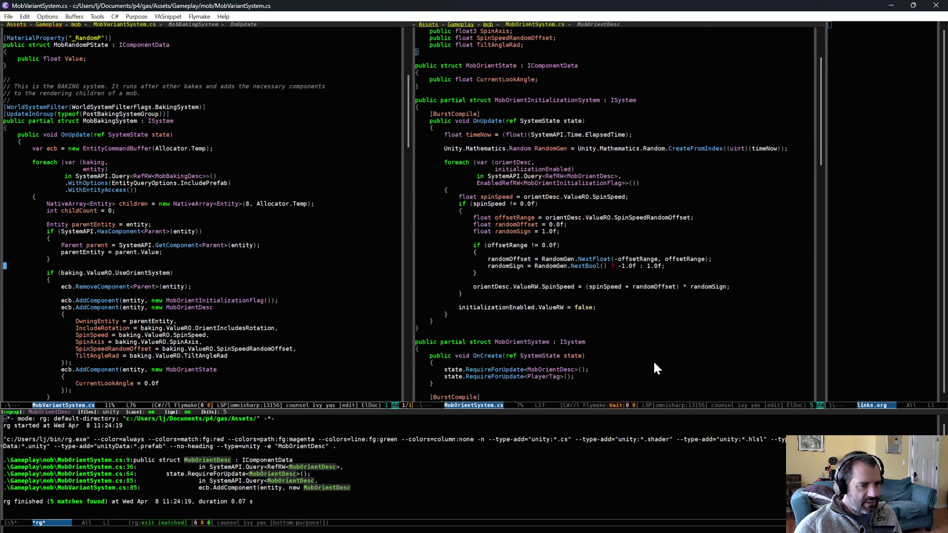
scroll(654, 365, "down", 10)
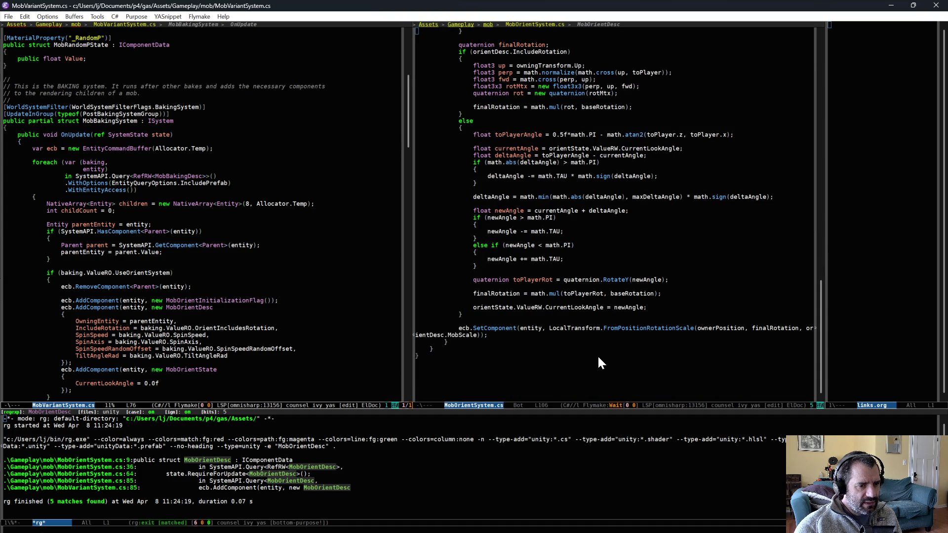
scroll(605, 364, "up", 8)
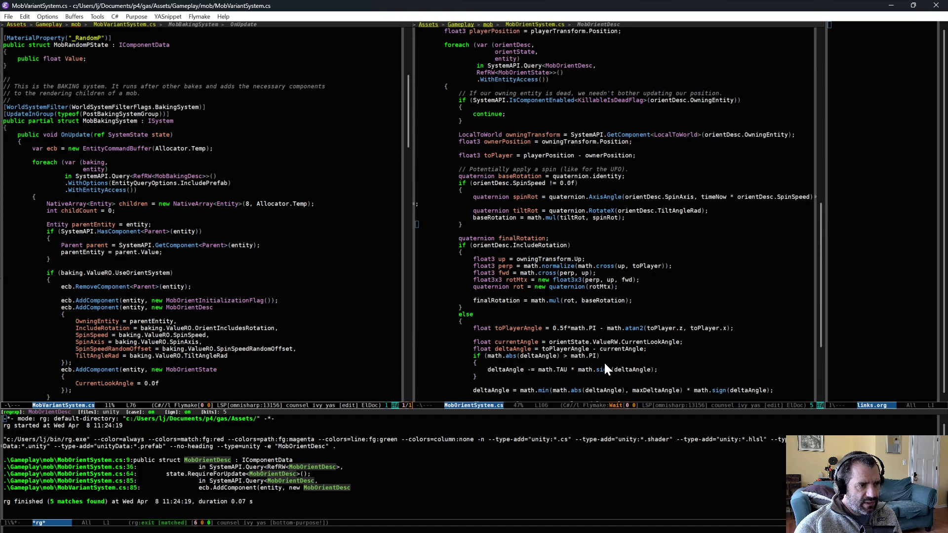
scroll(604, 365, "up", 1)
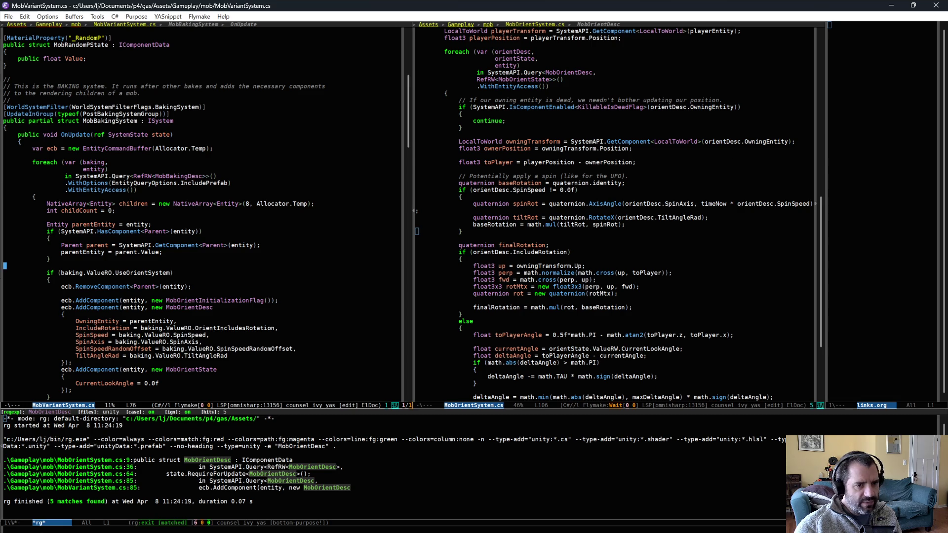
left_click(706, 142)
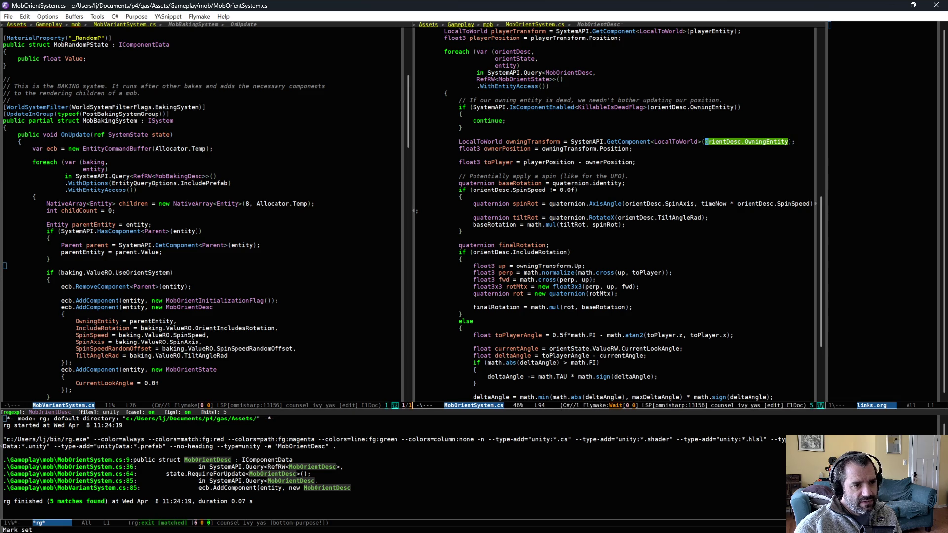
scroll(558, 459, "down", 3)
scroll(559, 390, "down", 3)
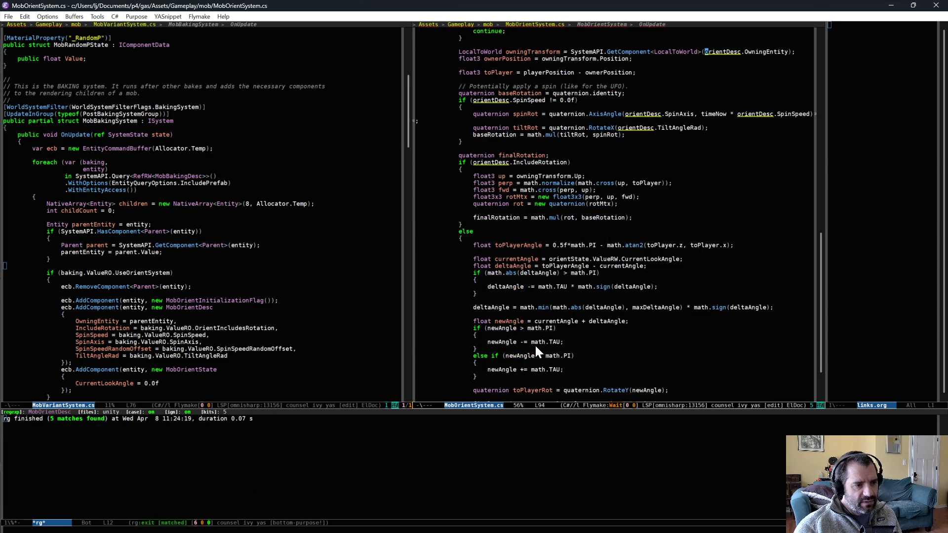
scroll(535, 345, "down", 6)
left_click(527, 321)
type("}  orientDesc.OwningEntity")
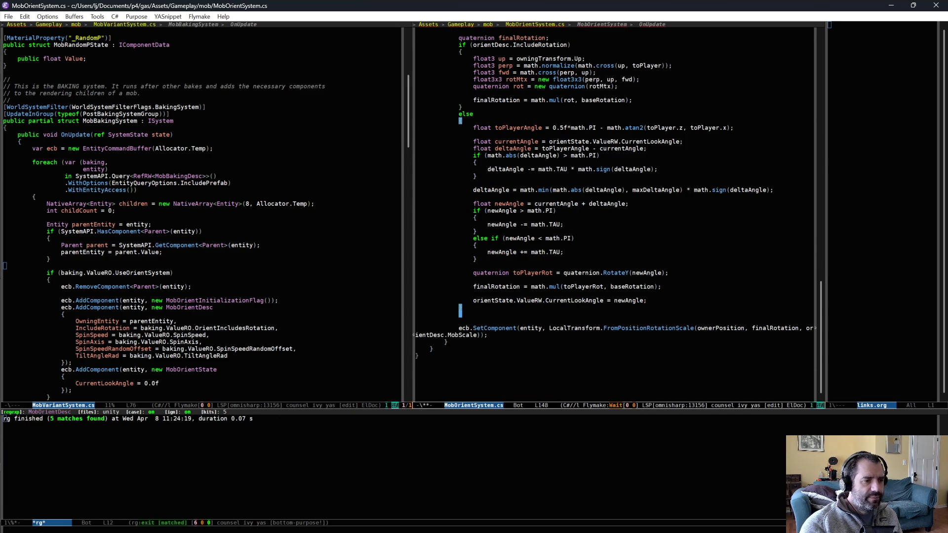
key("alt+slash")
left_click(460, 321)
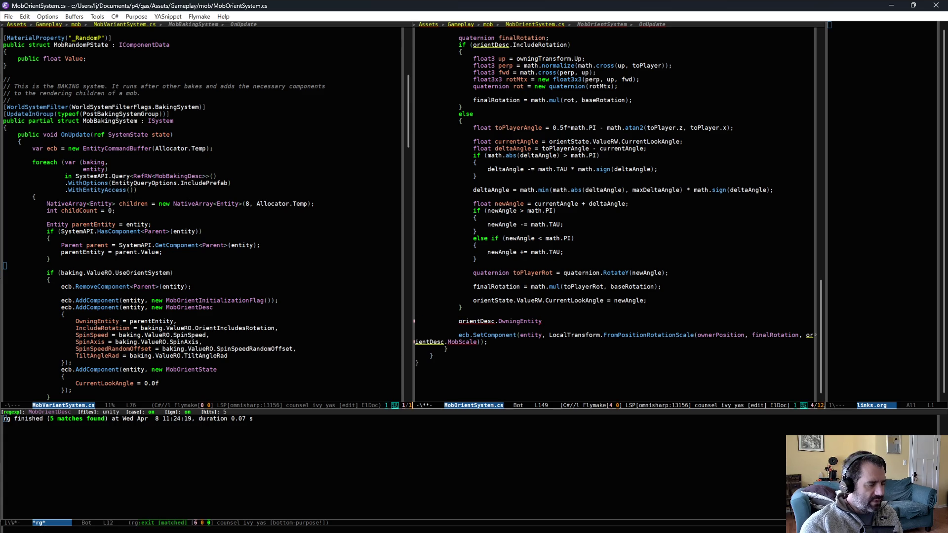
type("Mob")
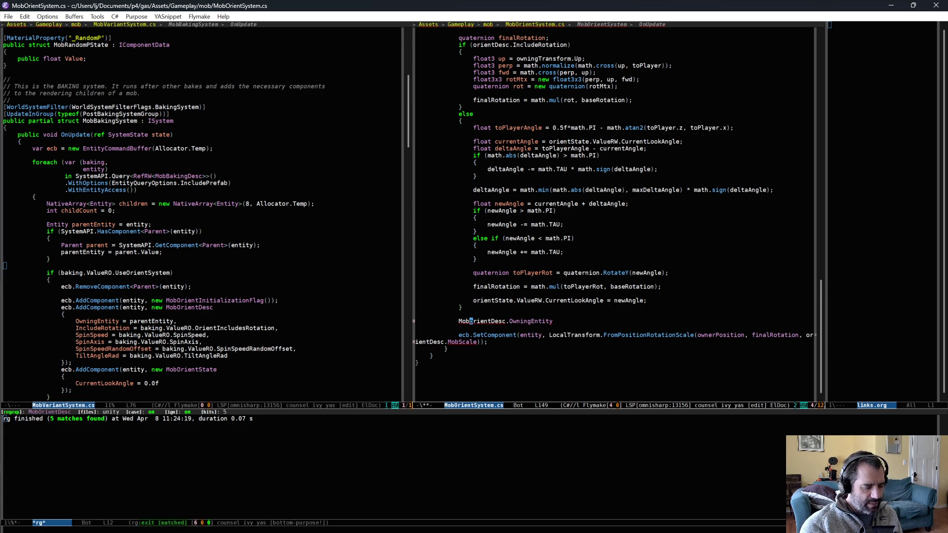
type("ScaleDe")
type("sc scaleDesc = ")
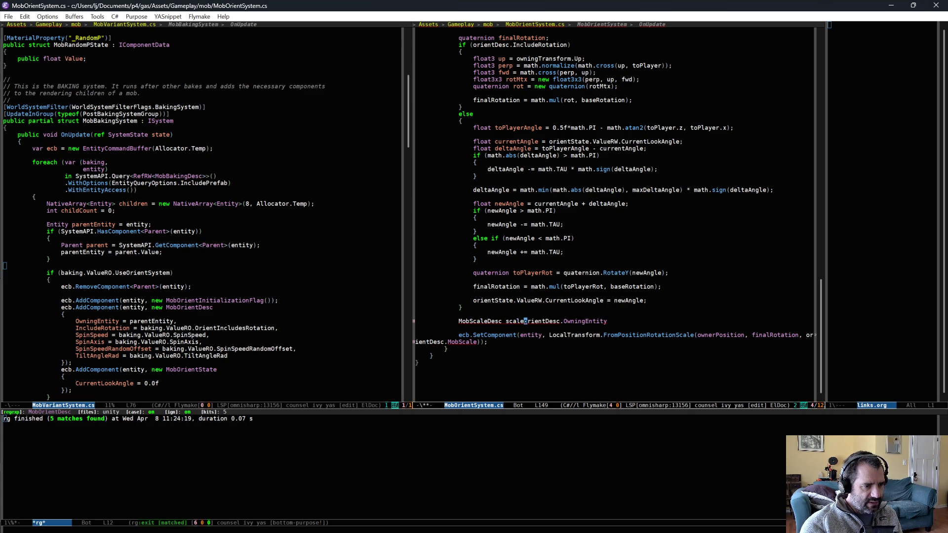
type("SystemAPI.A")
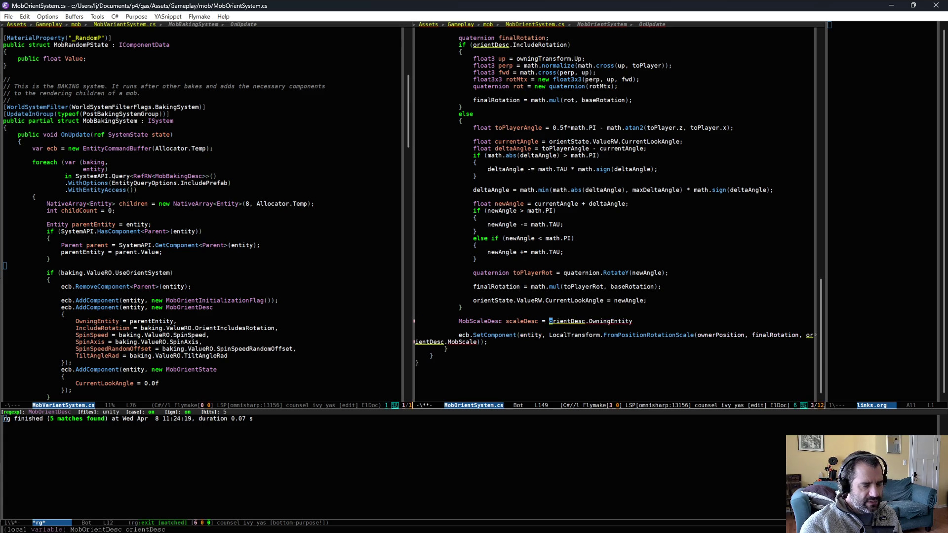
key("BackSpace")
type("GetComponent<")
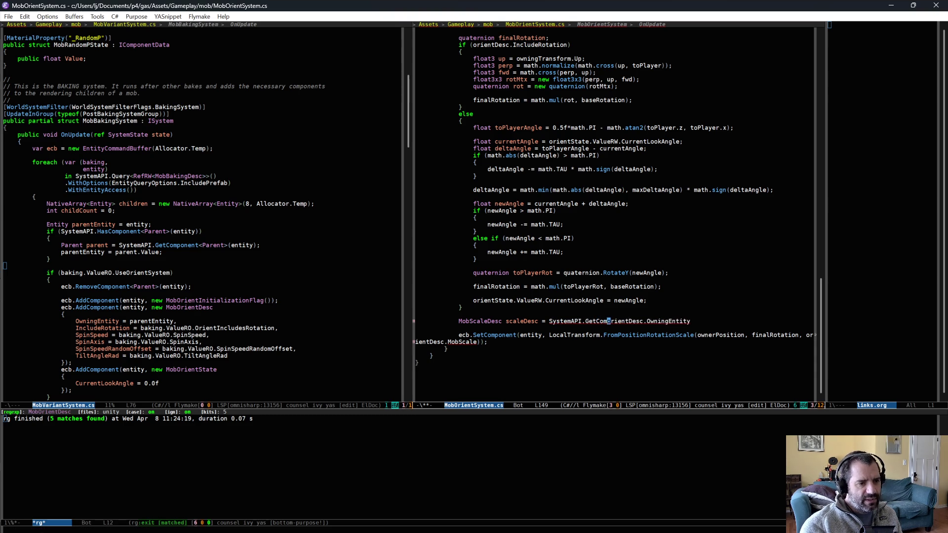
type("MobScaleDesc>(")
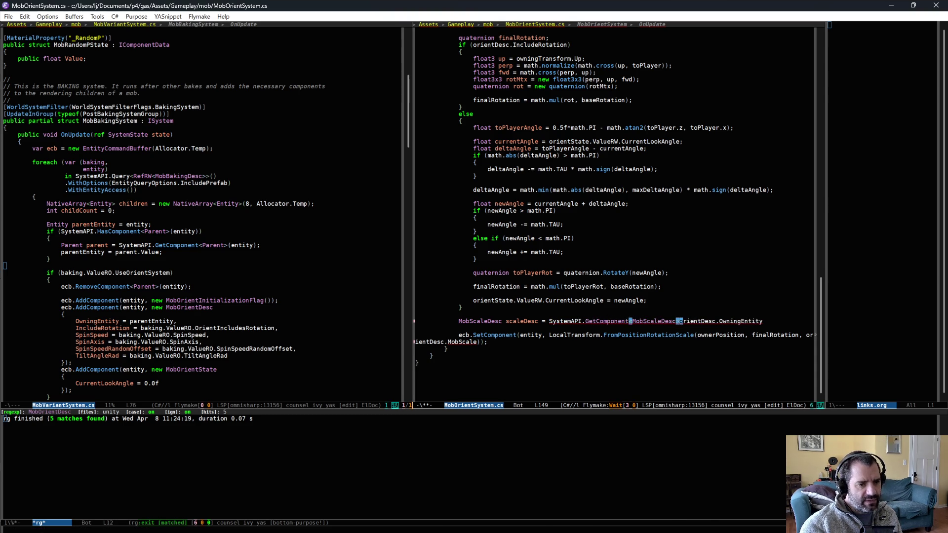
key("End")
type(");")
Step: Change the scale argument to scaleDesc.MobScale and save MobOrientSystem.cs
key("Down")
key("Down")
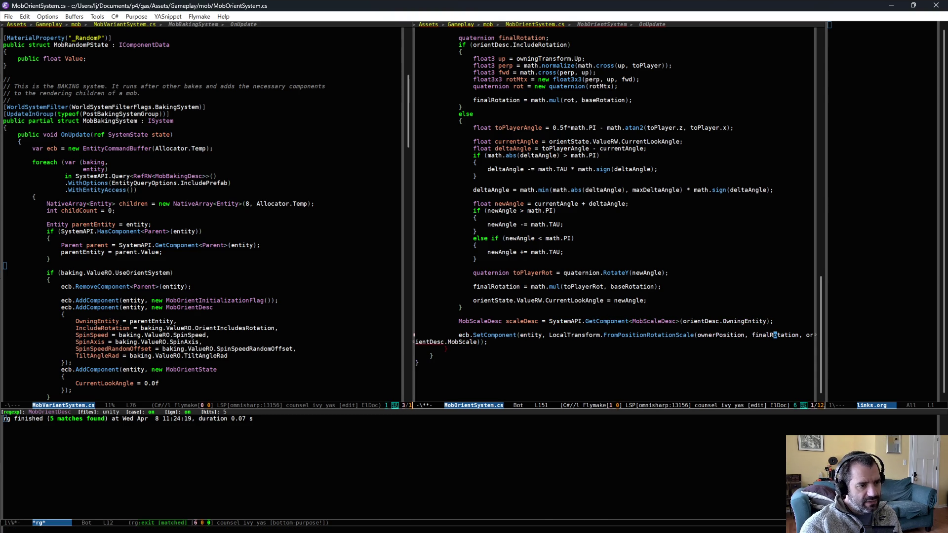
type("scaleDesc")
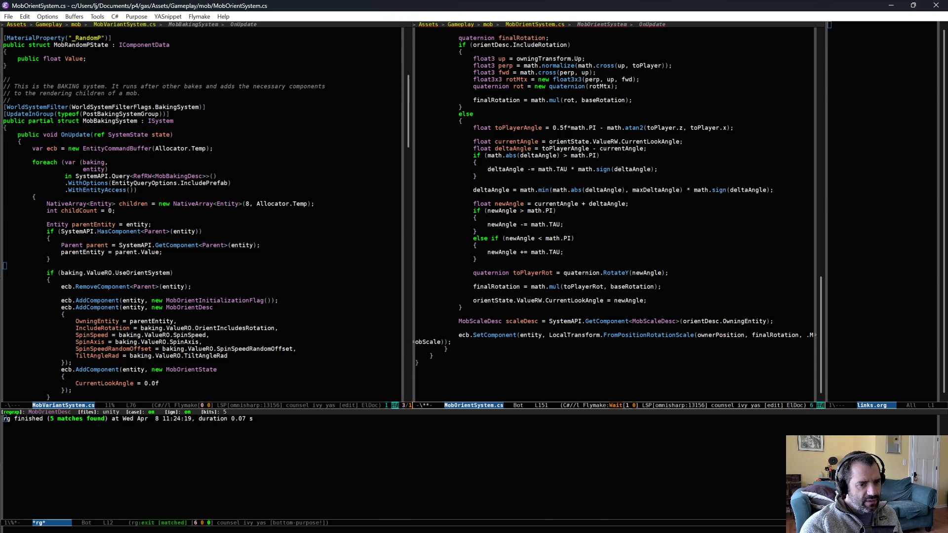
type(".")
key("ctrl+x")
key("ctrl+s")
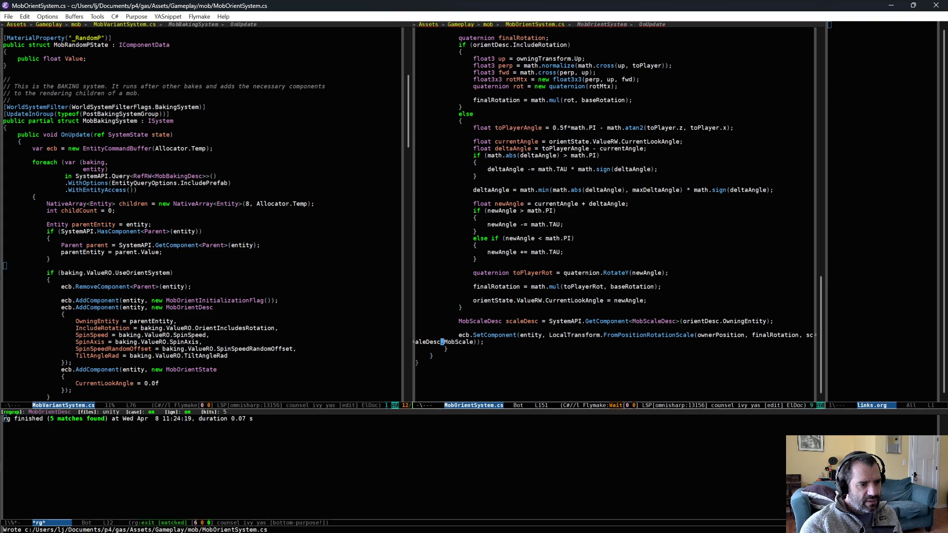
key("ctrl+x")
key("ctrl+s")
key("alt+Tab")
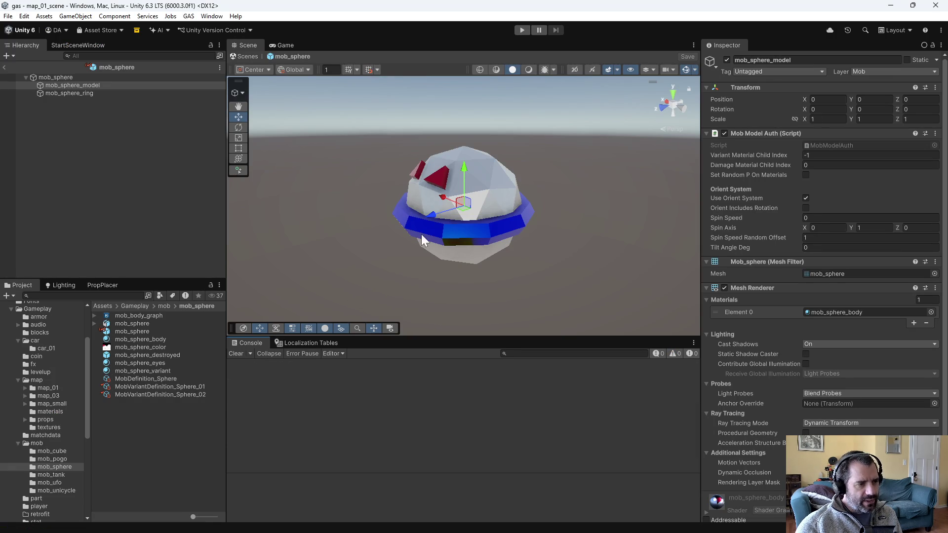
Step: Play-test the game, driving the car and adding upgrades while watching mobScale console logs
left_click(521, 30)
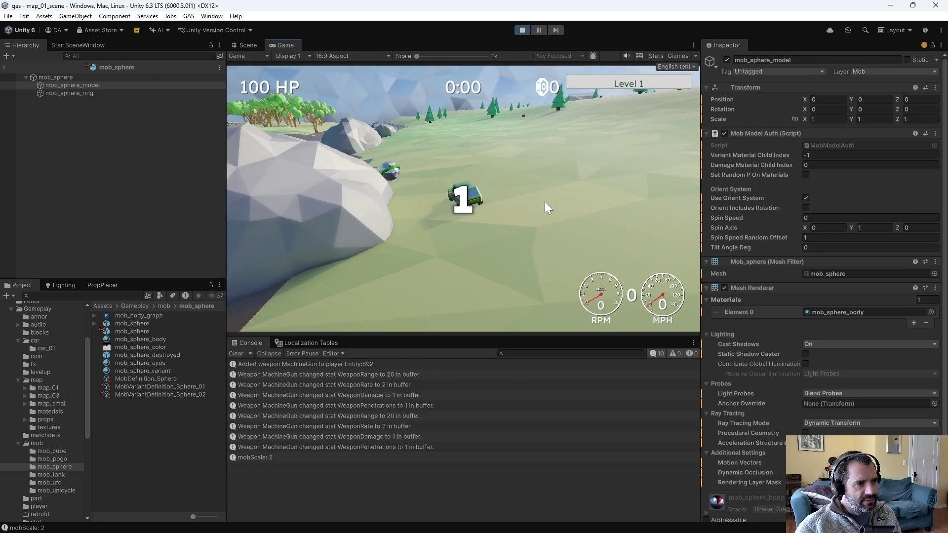
key("w")
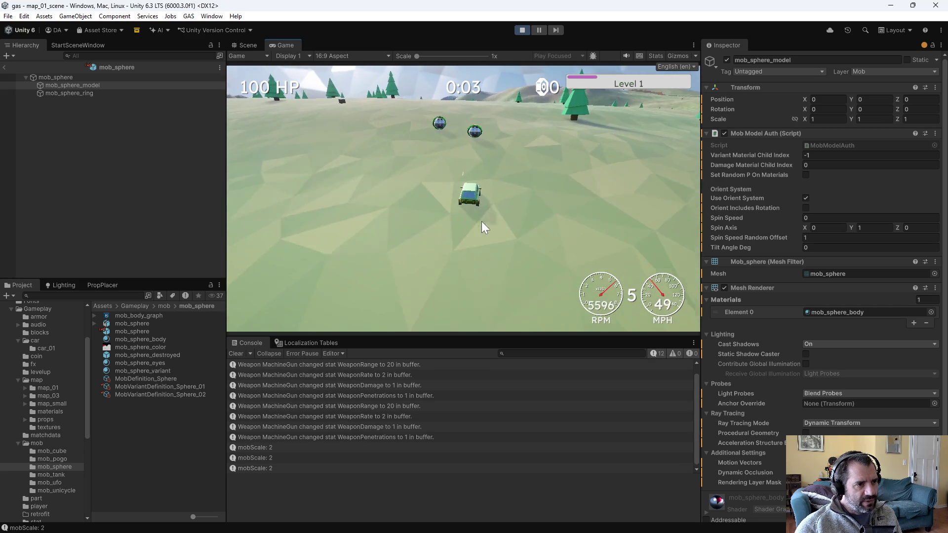
key("s")
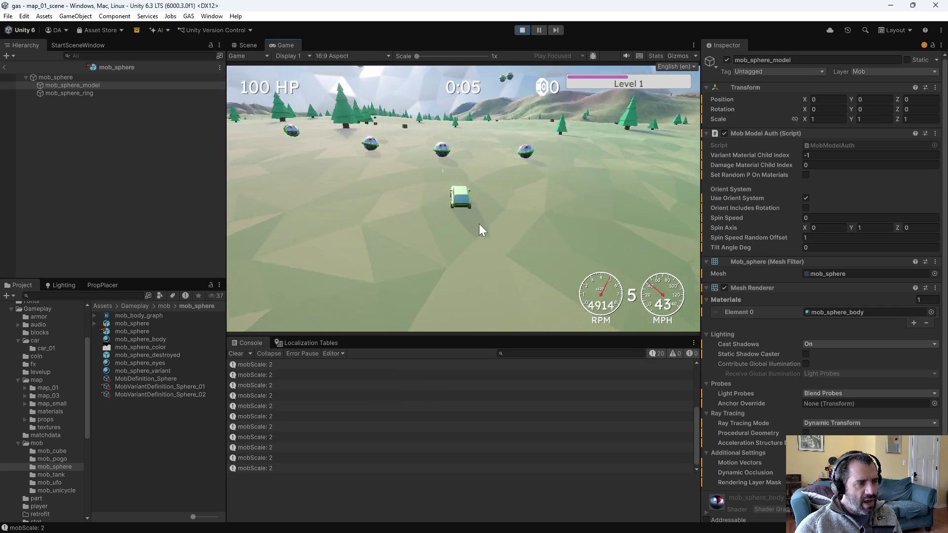
key("w")
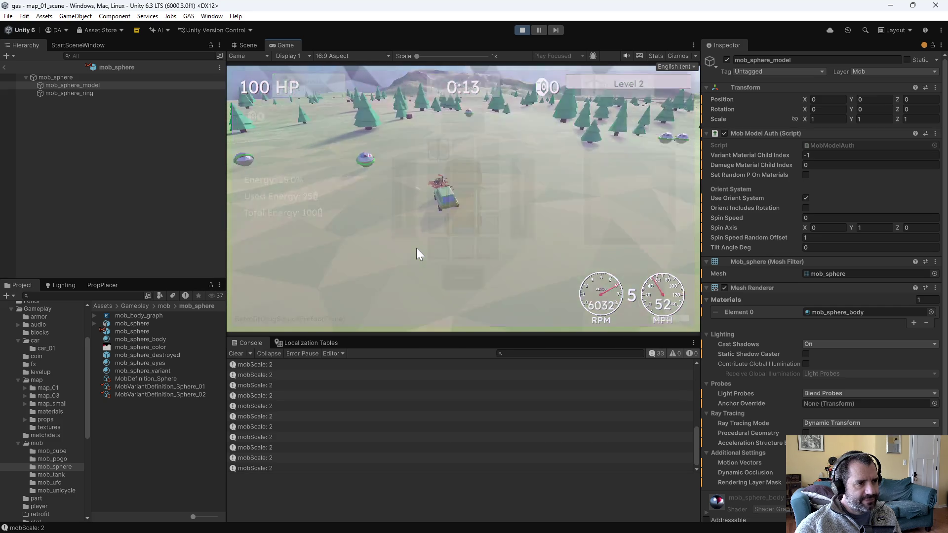
mouse_move(469, 88)
left_mouse_down()
mouse_move(402, 218)
mouse_move(375, 236)
left_mouse_up()
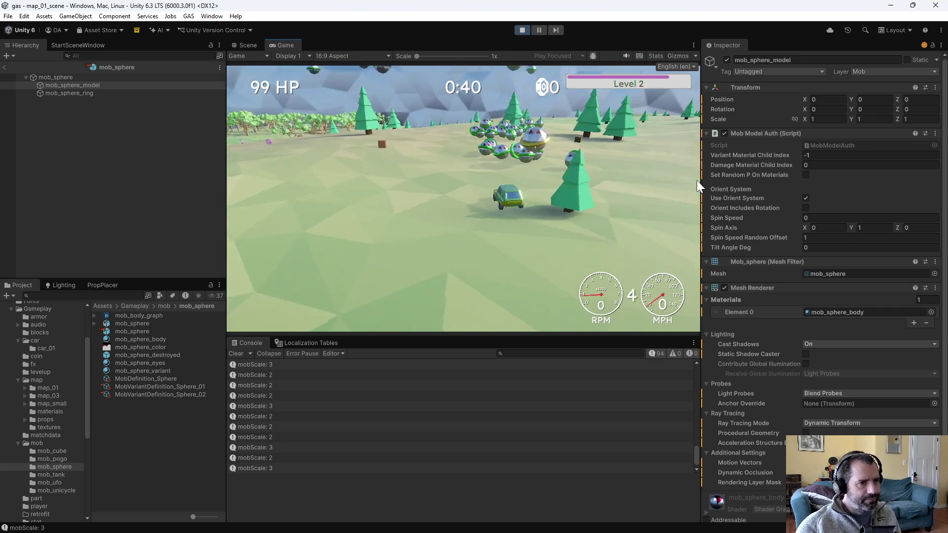
key("w")
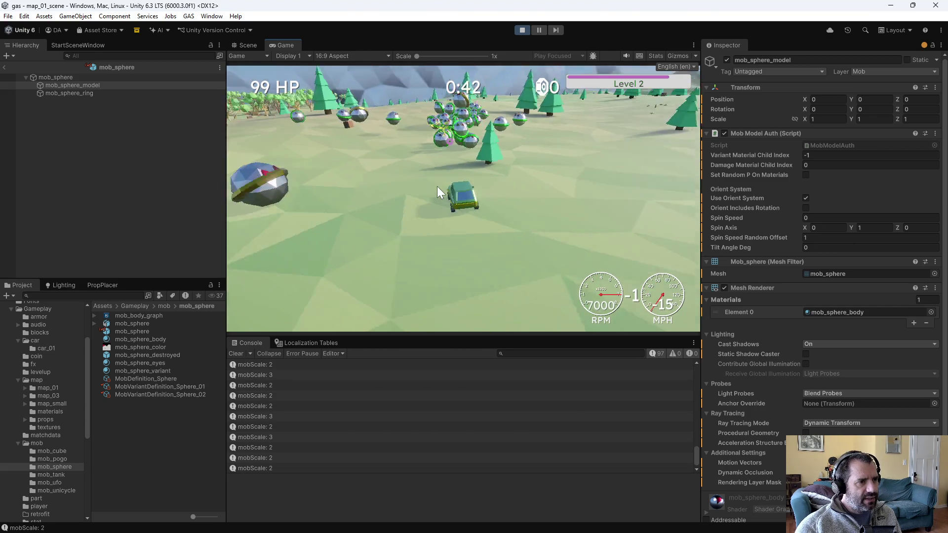
key("d")
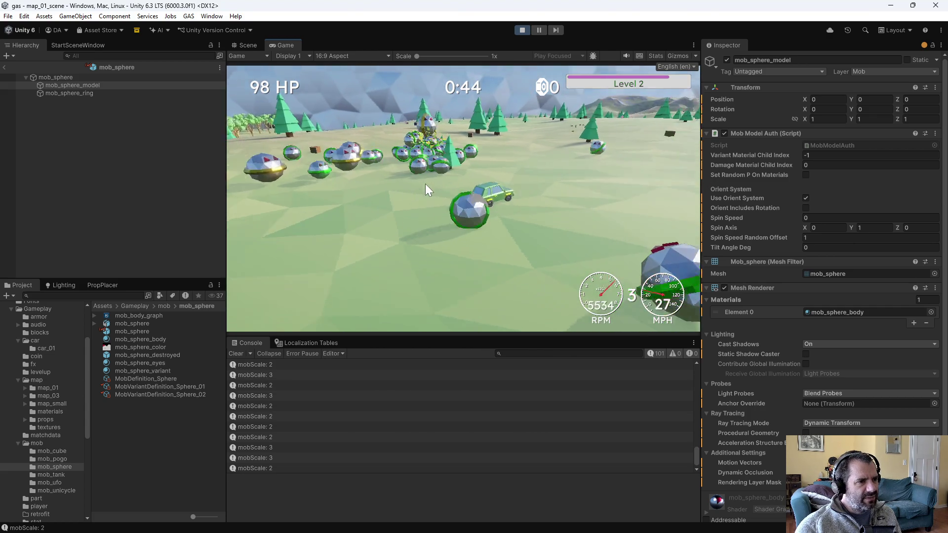
key("a")
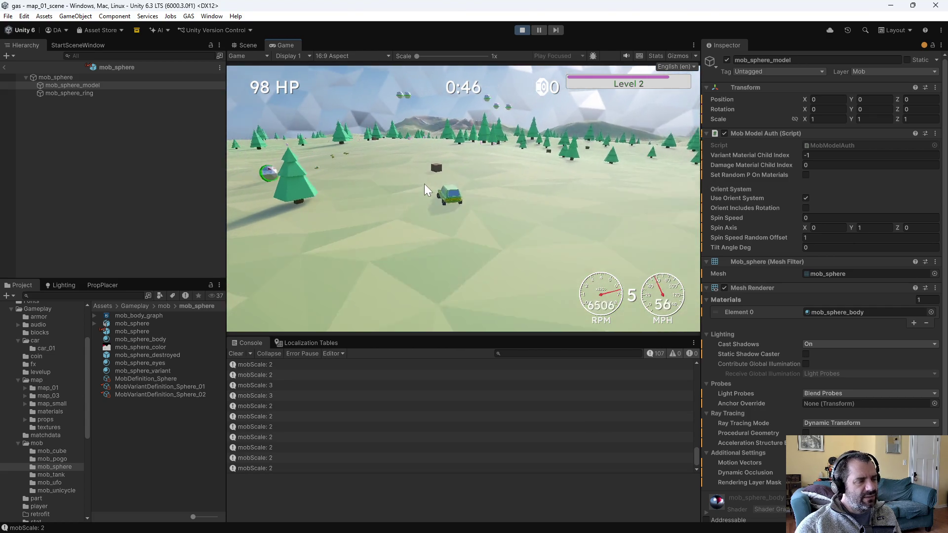
key("w")
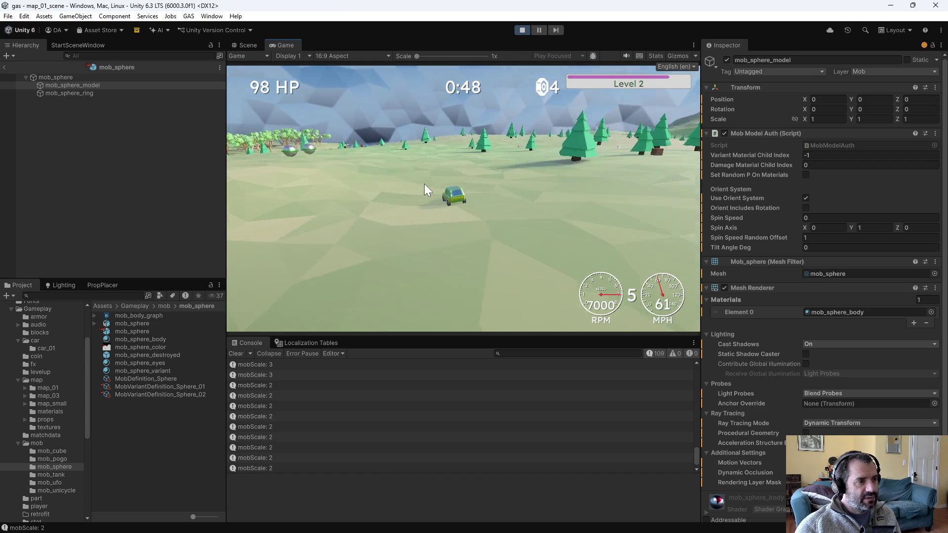
key("a")
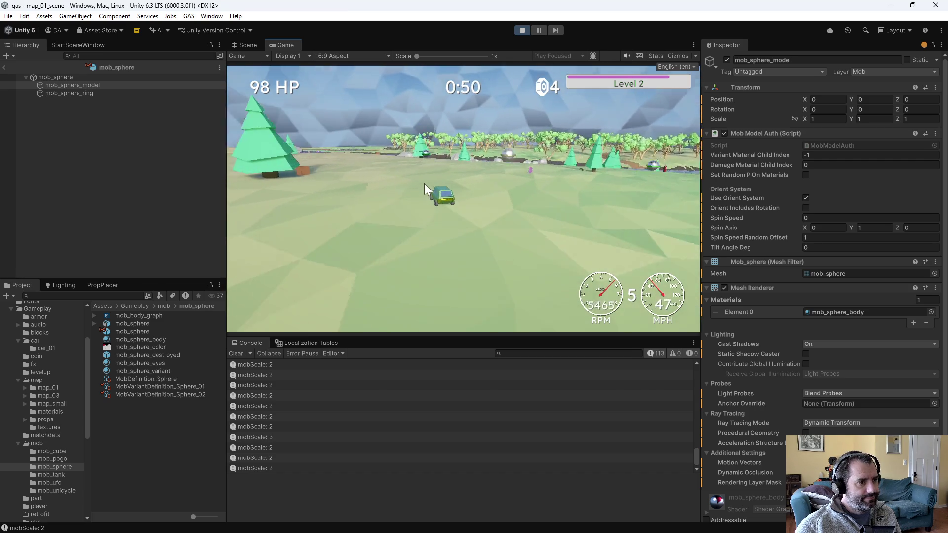
key("d")
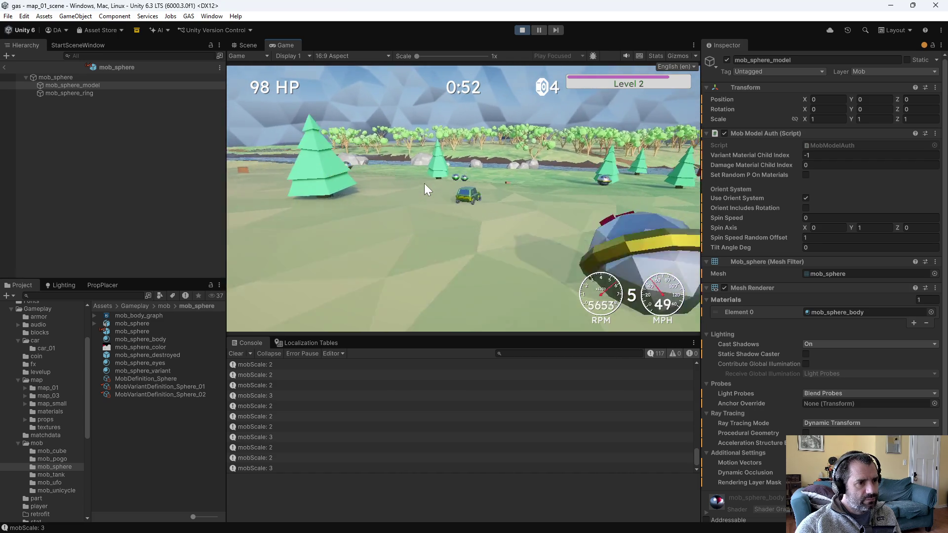
key("s")
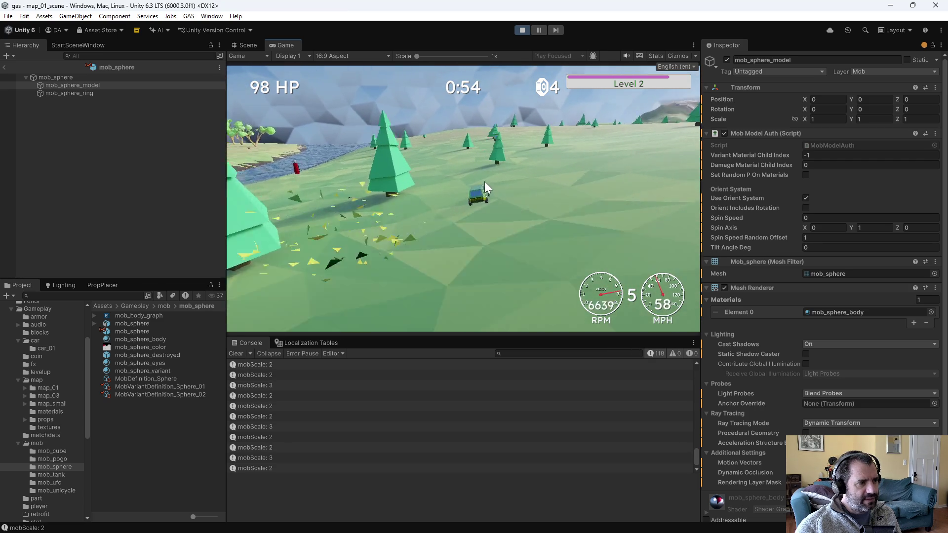
key("w")
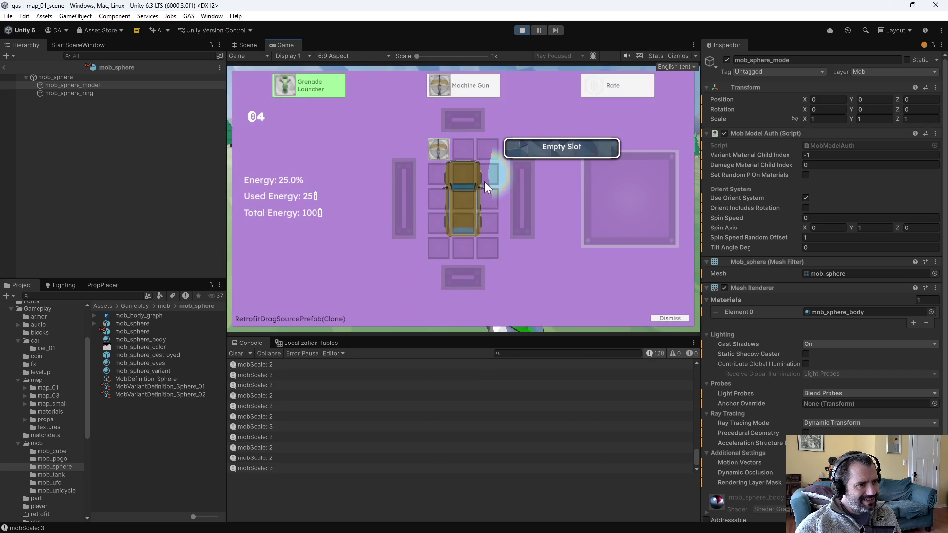
left_click_drag(475, 93, 492, 144)
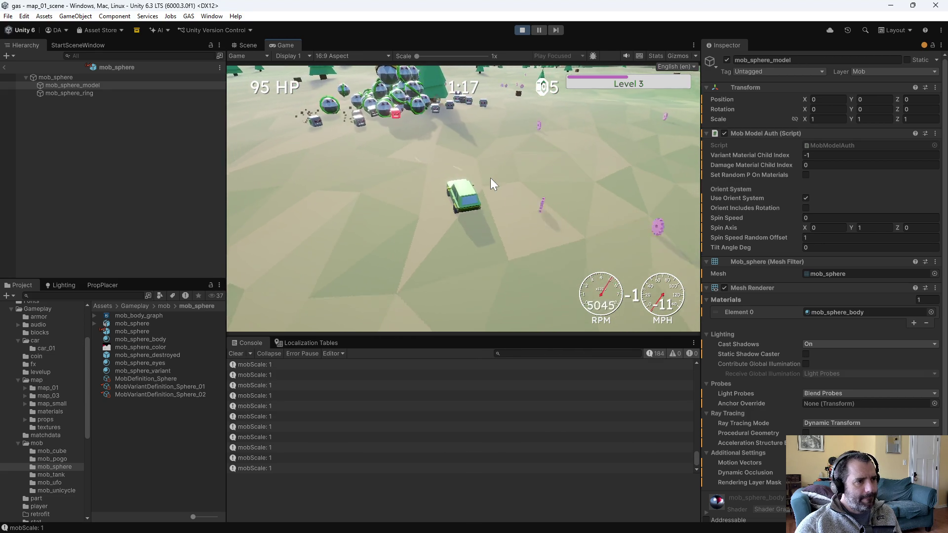
left_click(520, 30)
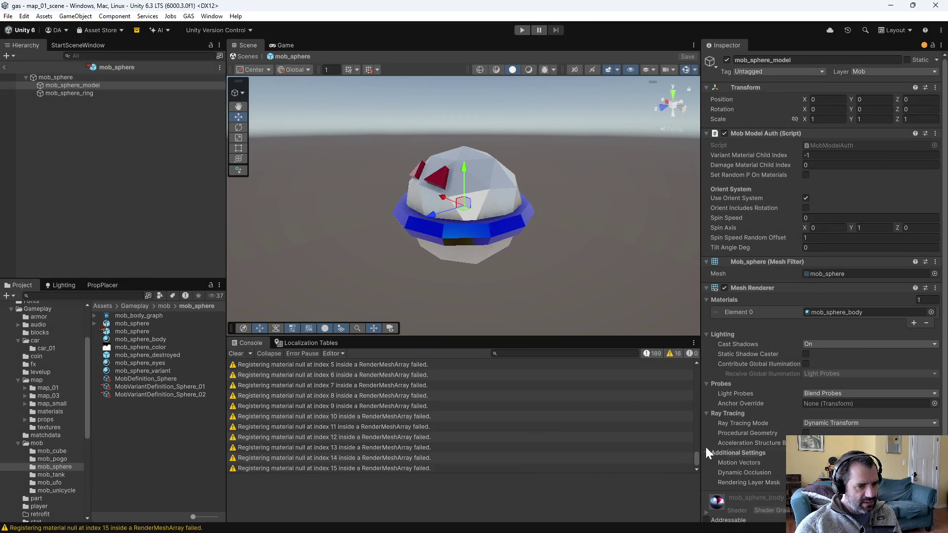
left_click_drag(698, 458, 706, 440)
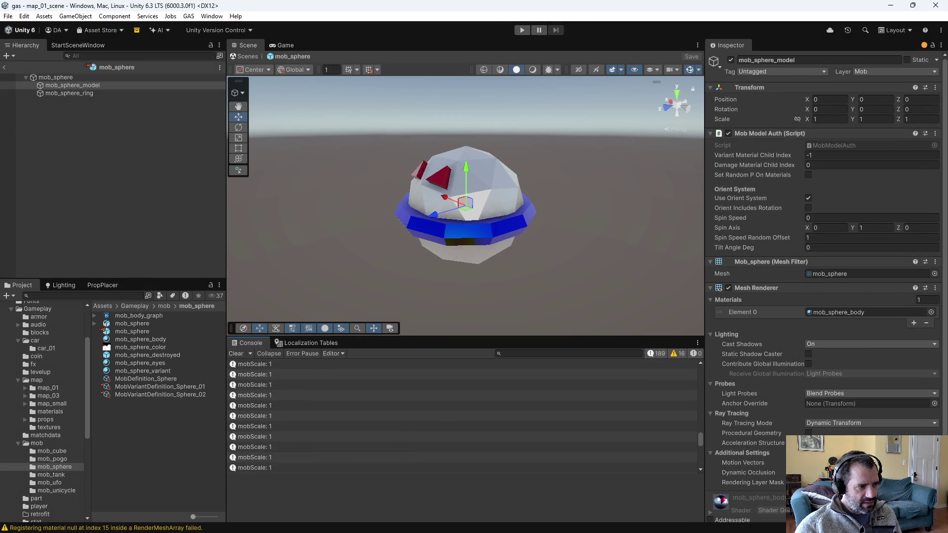
Step: Delete the mobScale Debug.Log line from MobSpawnManager.cs and save it
key("alt+Tab")
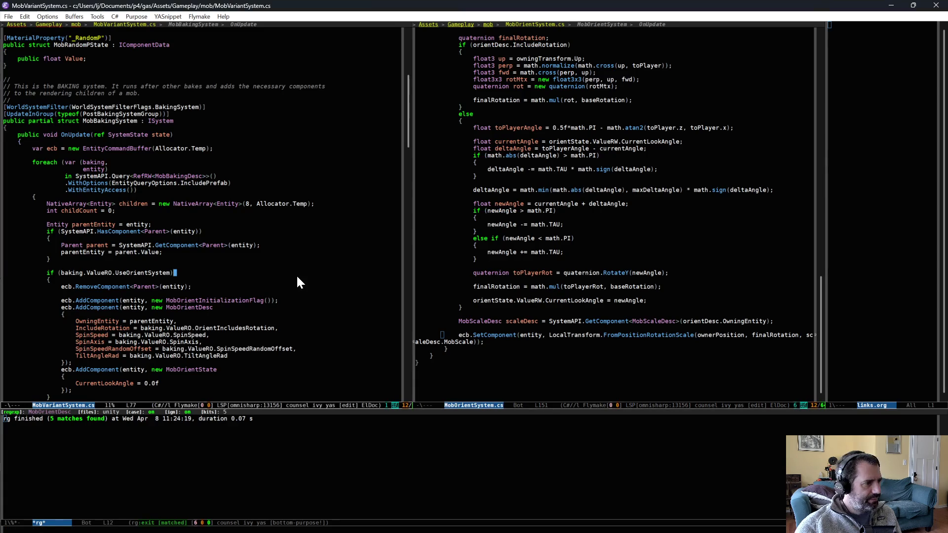
key("ctrl+x")
type("bspawn")
key("Return")
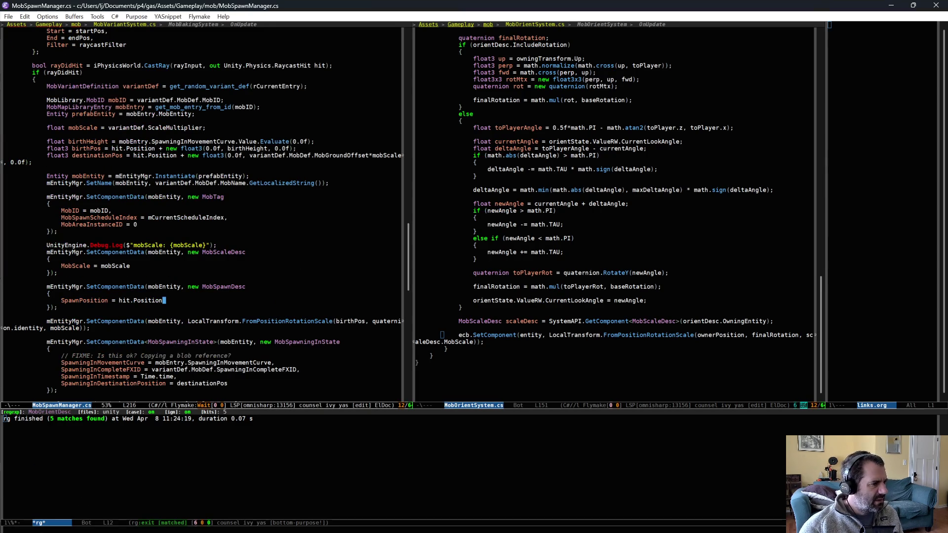
key("ctrl+w")
key("ctrl+x")
key("ctrl+s")
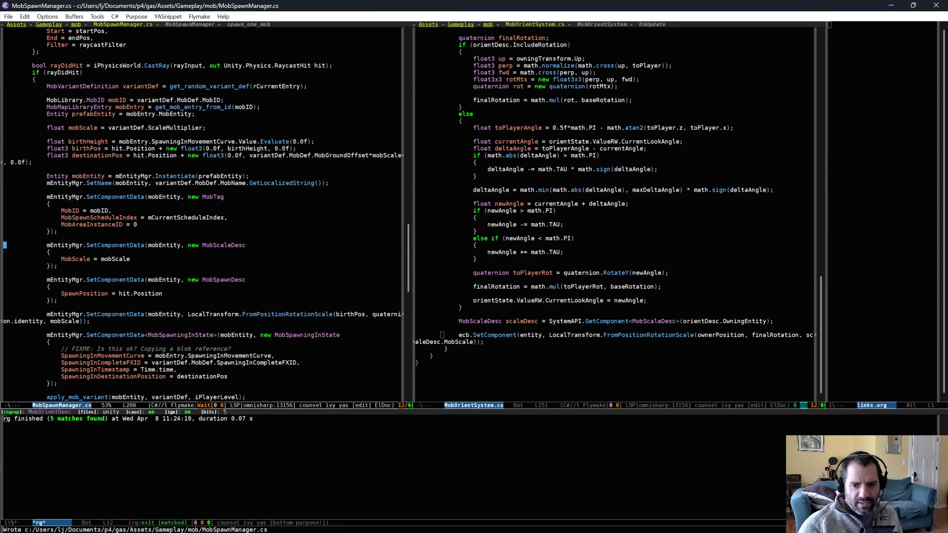
key("alt+Tab")
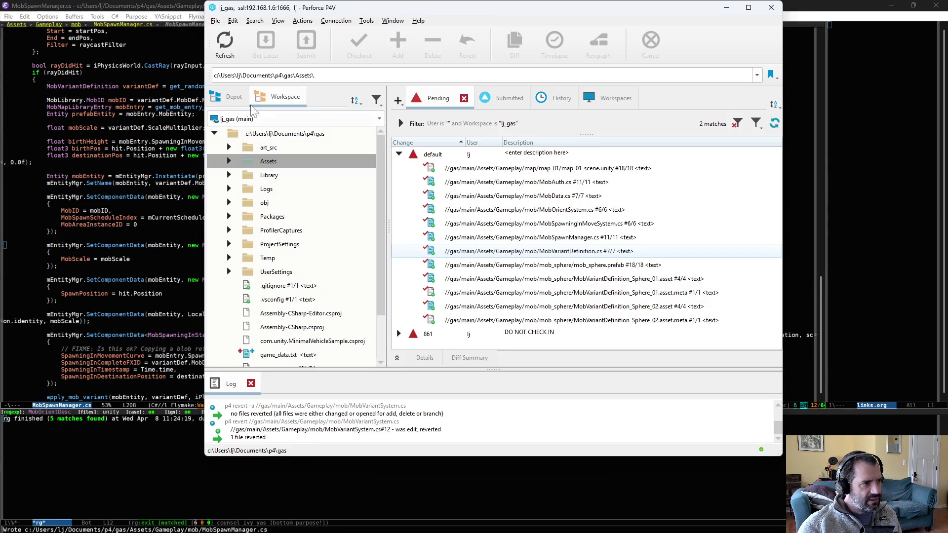
left_click(222, 45)
right_click(286, 132)
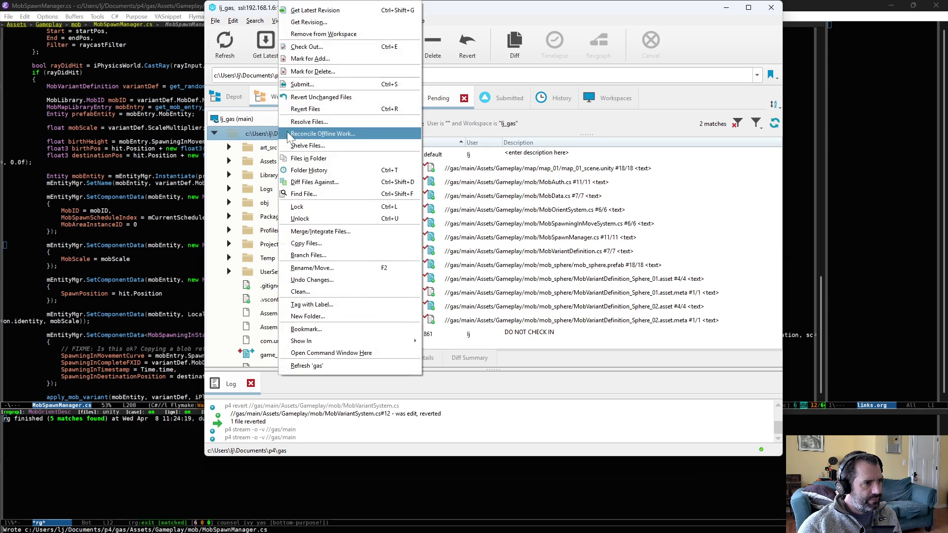
left_click(327, 132)
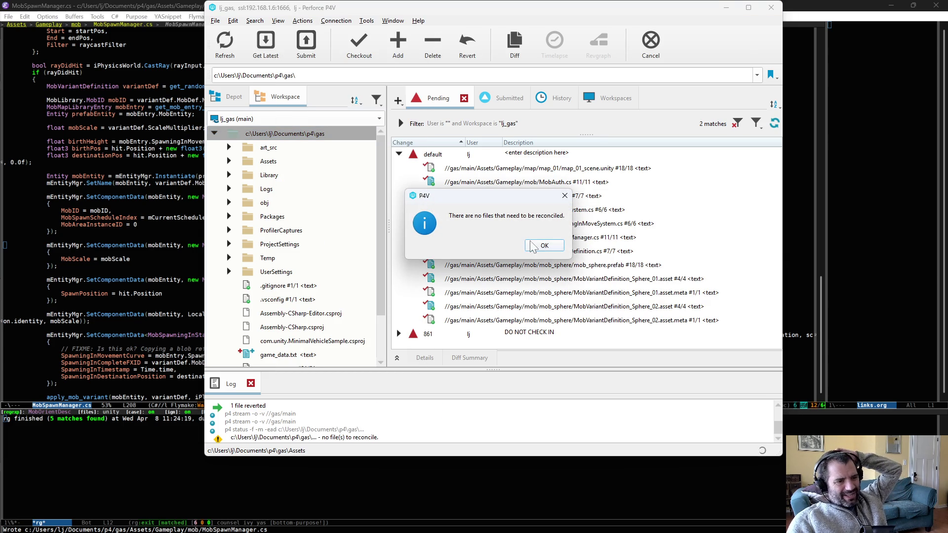
left_click(565, 196)
left_click(575, 188)
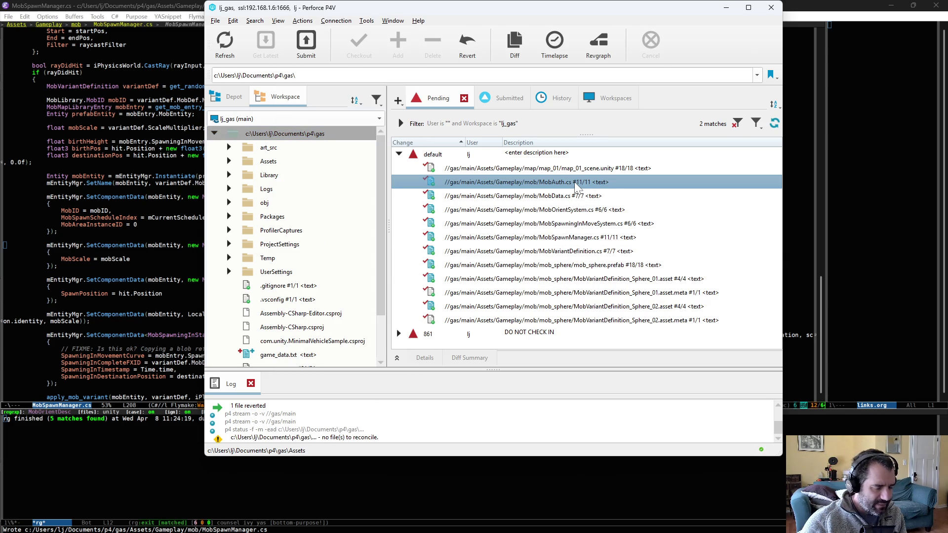
double_click(575, 183)
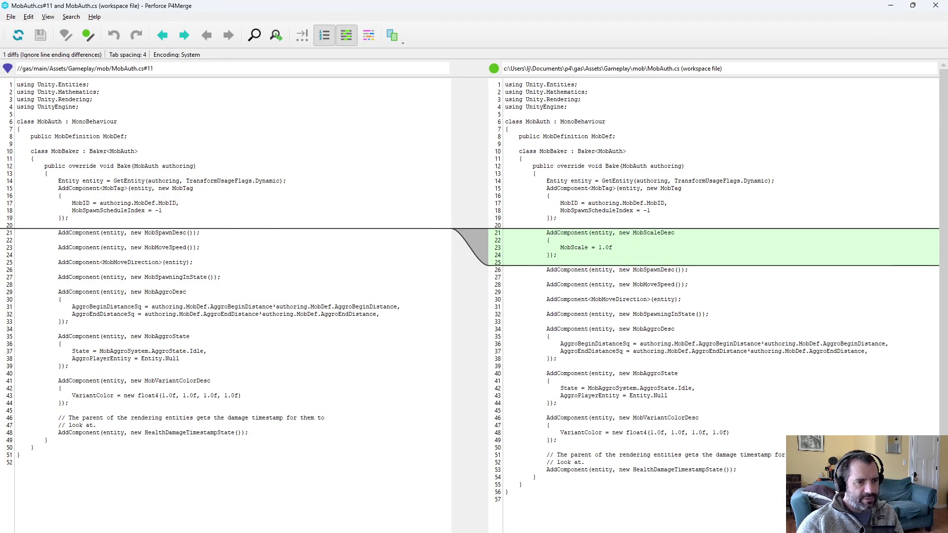
key("alt+F4")
double_click(573, 197)
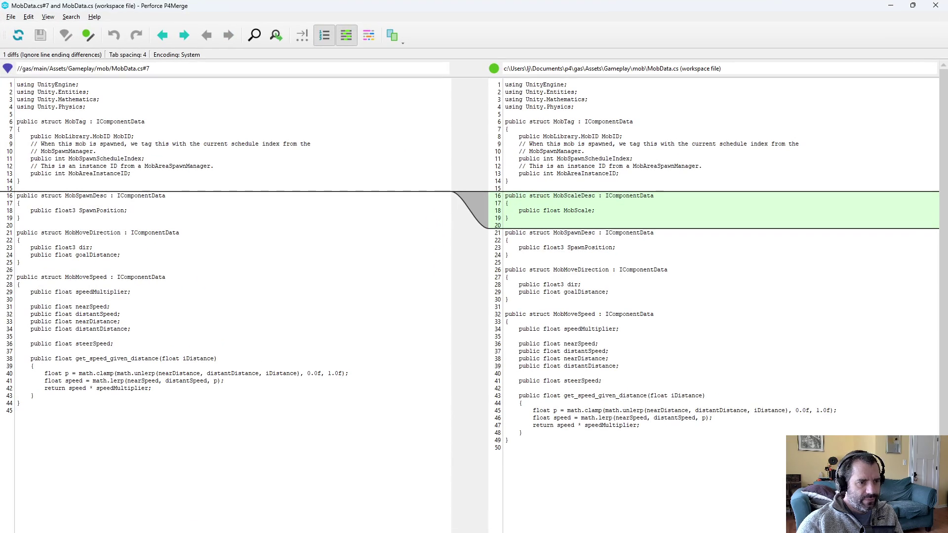
key("alt+F4")
double_click(642, 207)
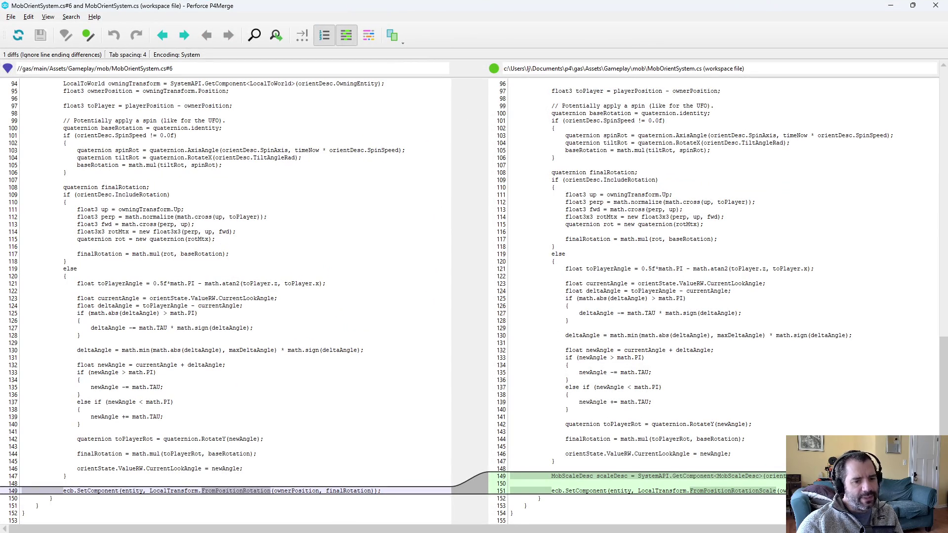
left_click(512, 483)
key("alt+F4")
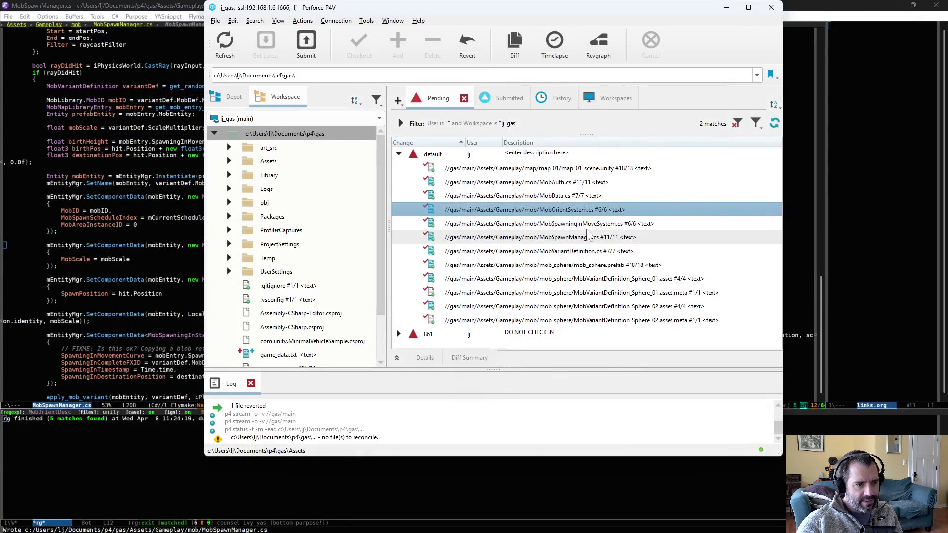
double_click(627, 220)
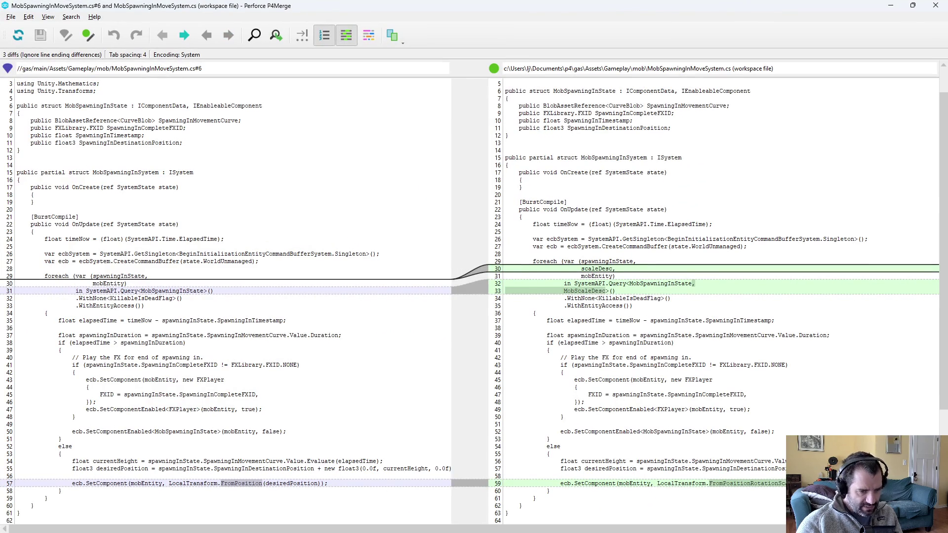
key("alt+F4")
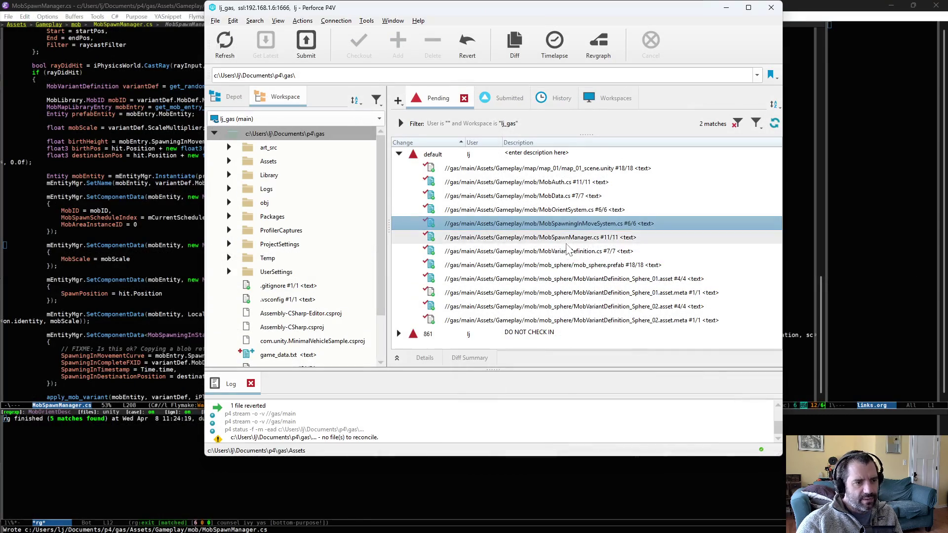
double_click(627, 241)
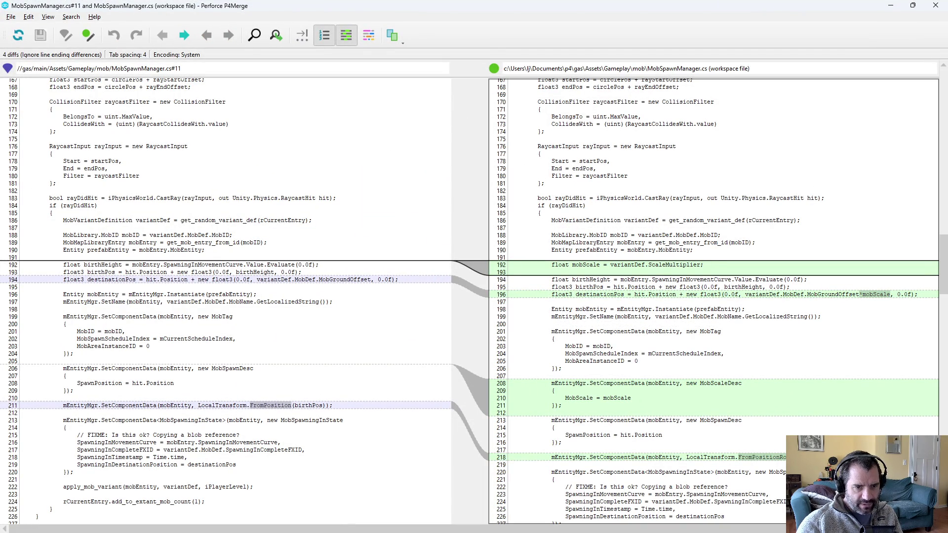
left_click_drag(890, 294, 783, 294)
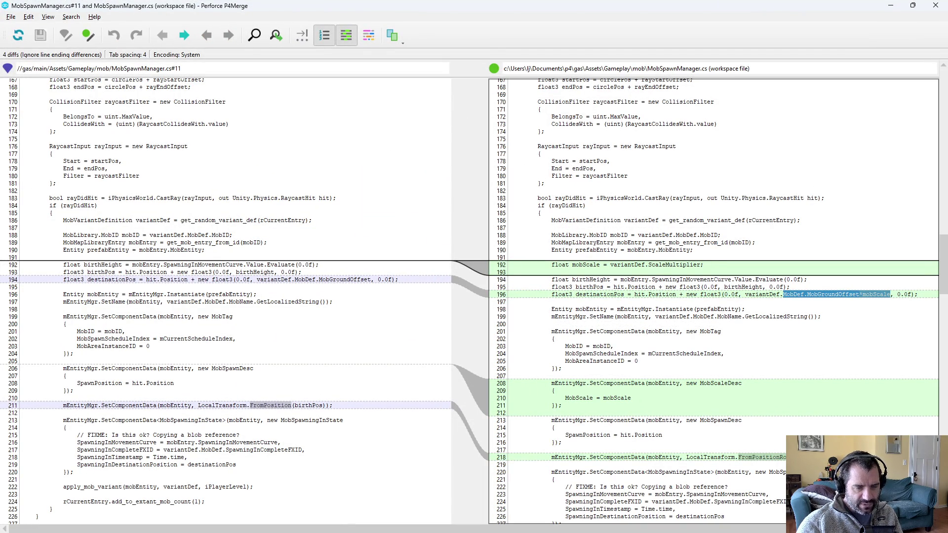
left_click(783, 294)
scroll(714, 302, "down", 4)
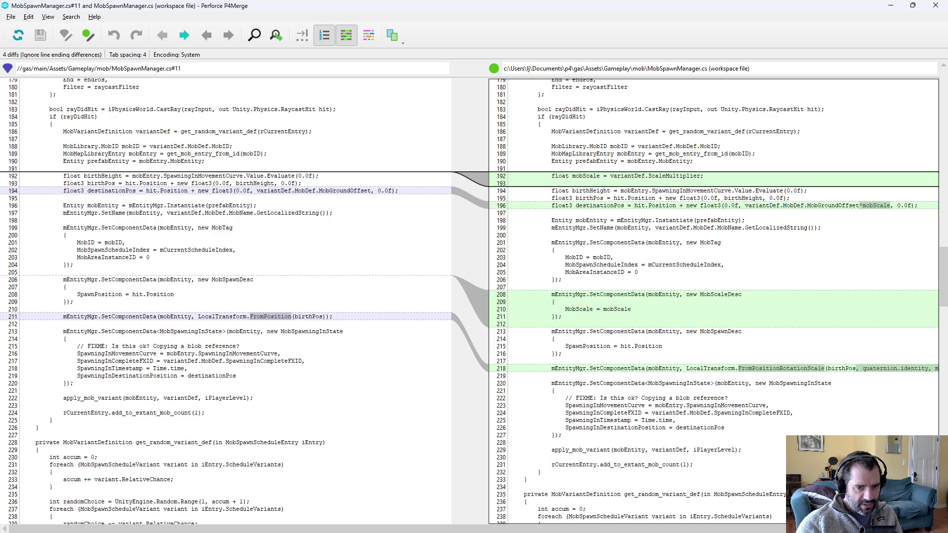
double_click(913, 368)
left_click(512, 376)
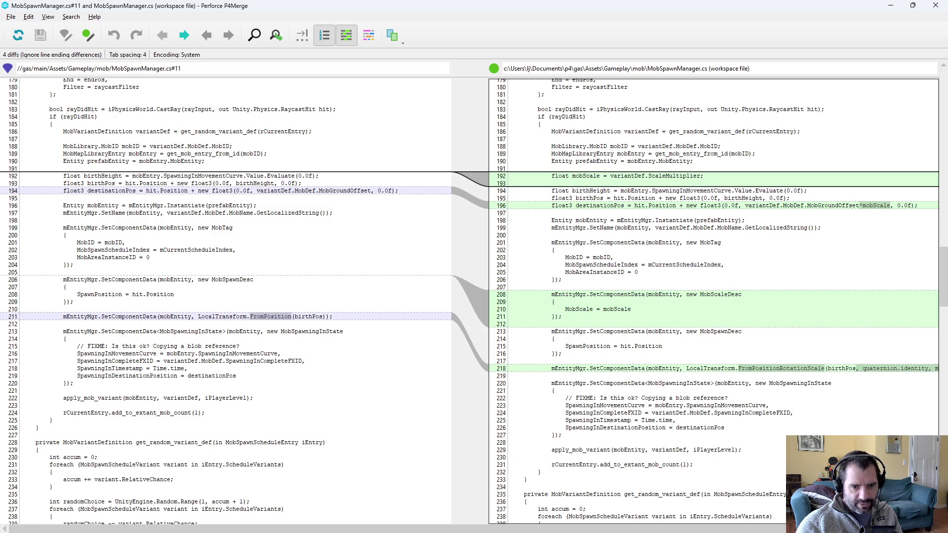
key("shift+Up")
key("Left")
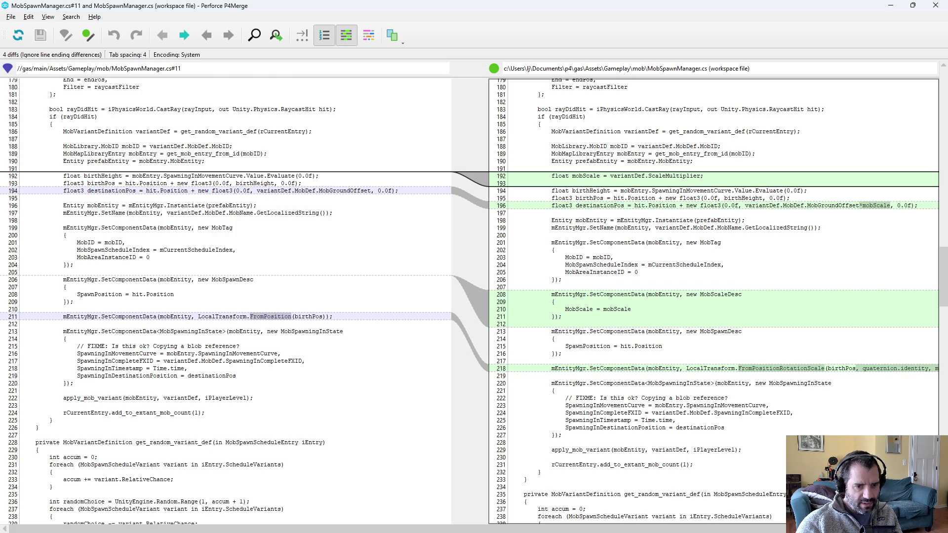
key("alt+F4")
left_click(600, 253)
key("ctrl+d")
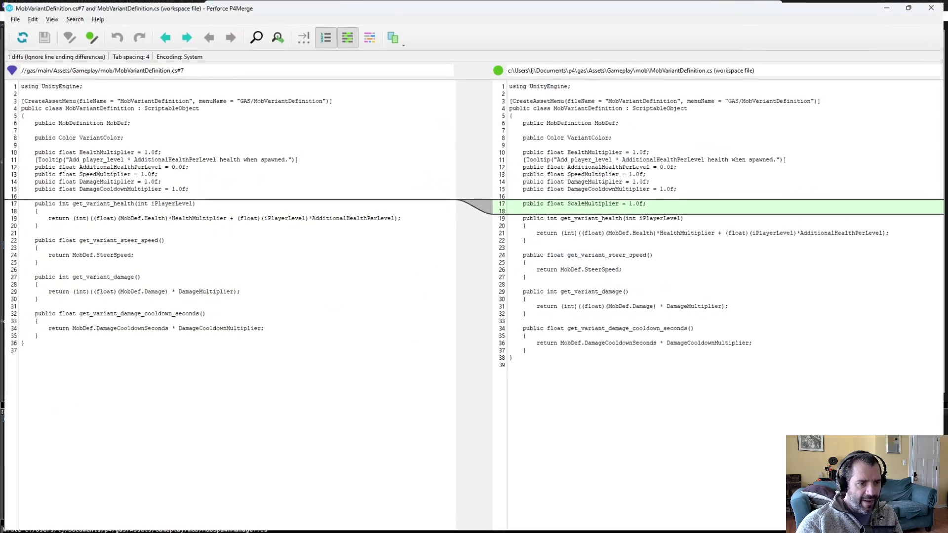
key("alt+F4")
left_click(613, 269)
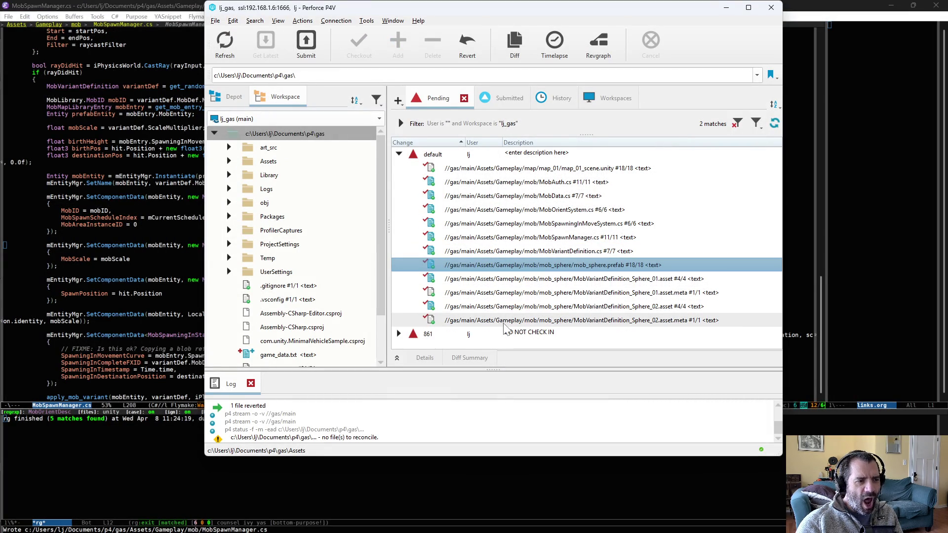
double_click(516, 265)
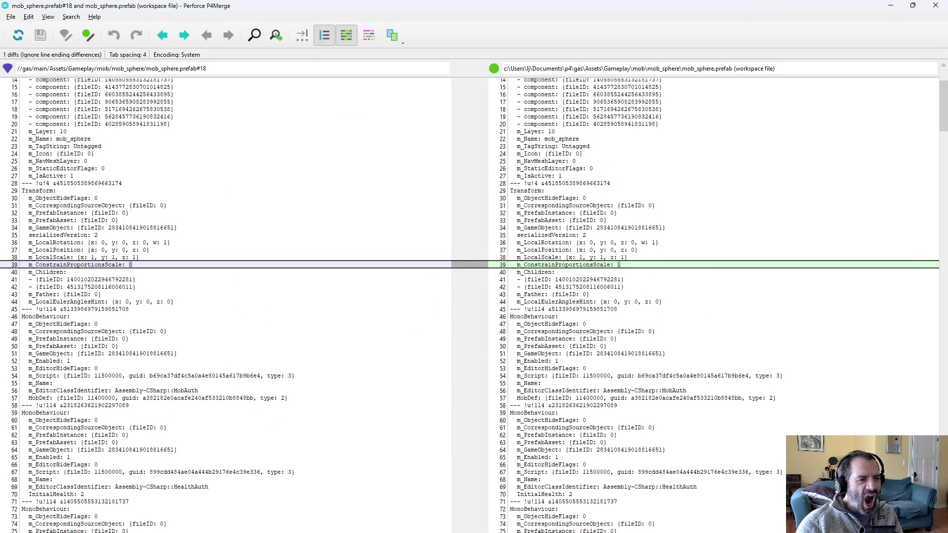
key("alt+F4")
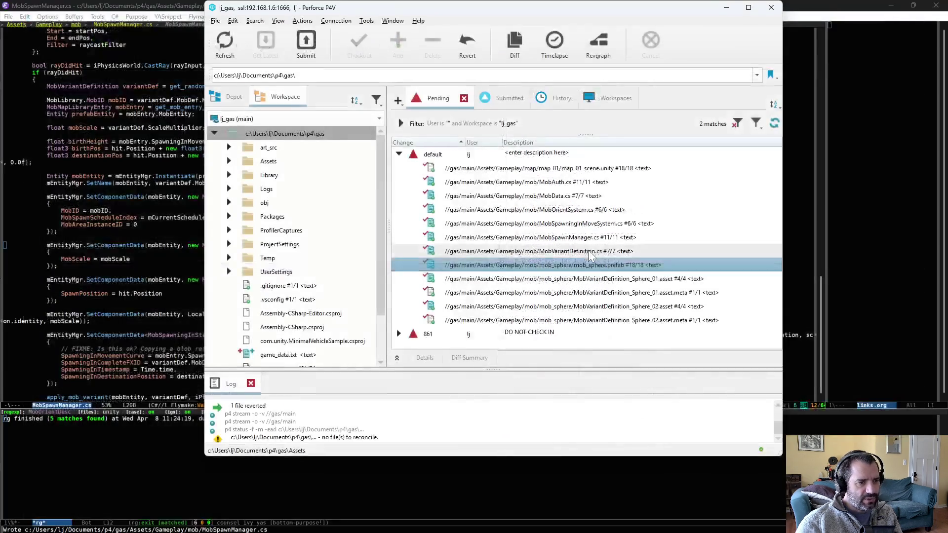
left_click(516, 279)
Step: Submit the default changelist described as mob variants now defining a scale, then return to Unity
right_click(490, 159)
left_click(509, 165)
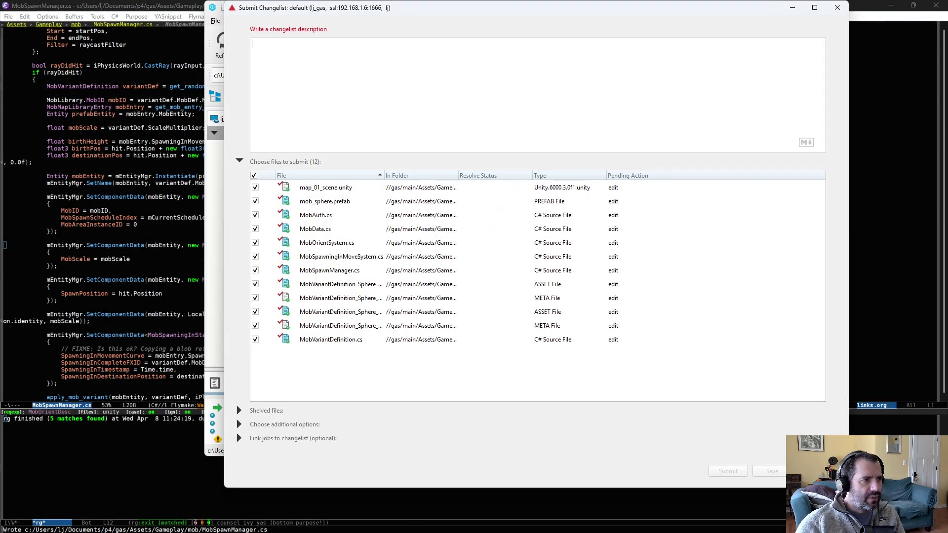
type("mov")
type(" varai")
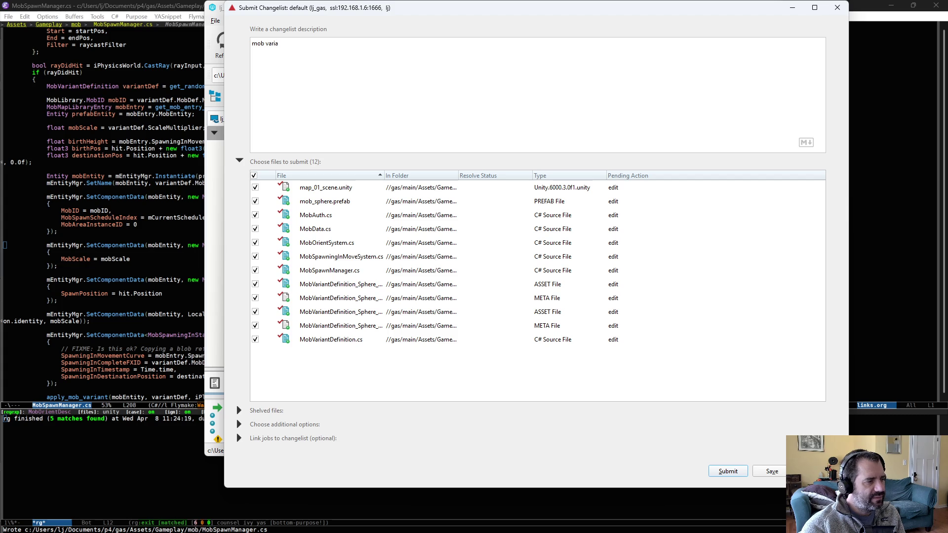
type(" now define a scale of t")
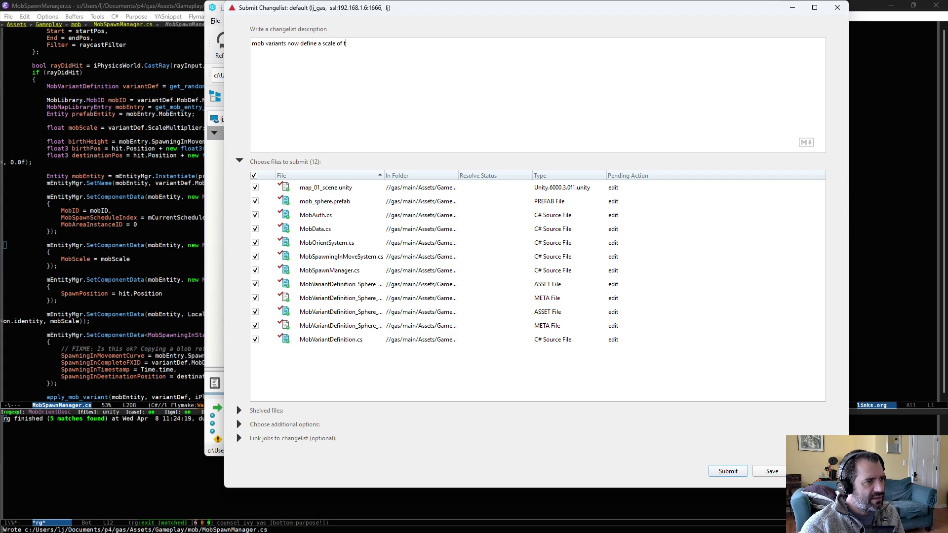
type("he mobt")
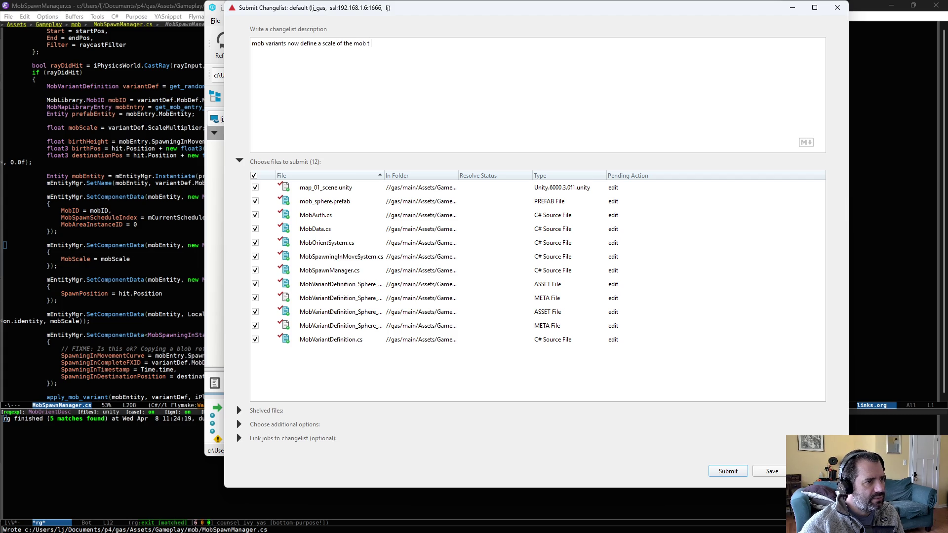
type("o make them big")
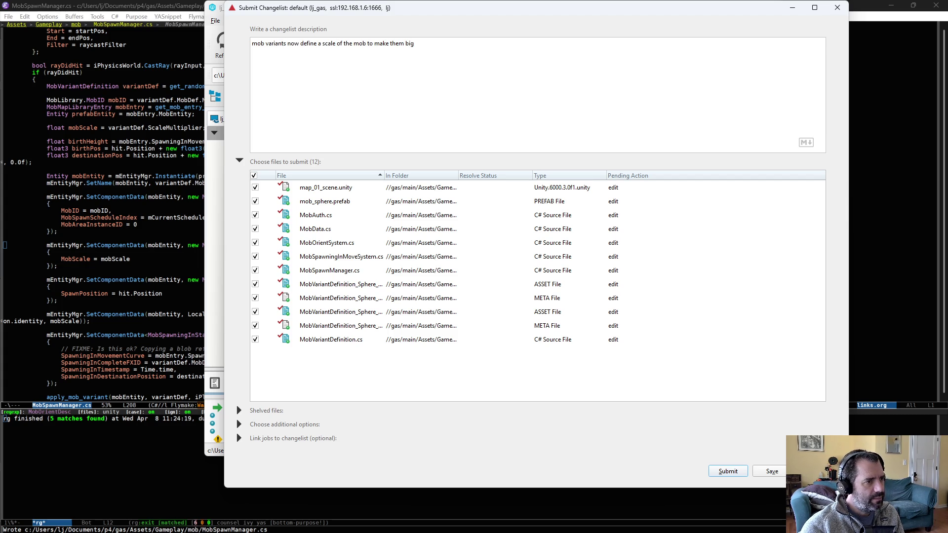
type("ger if we want")
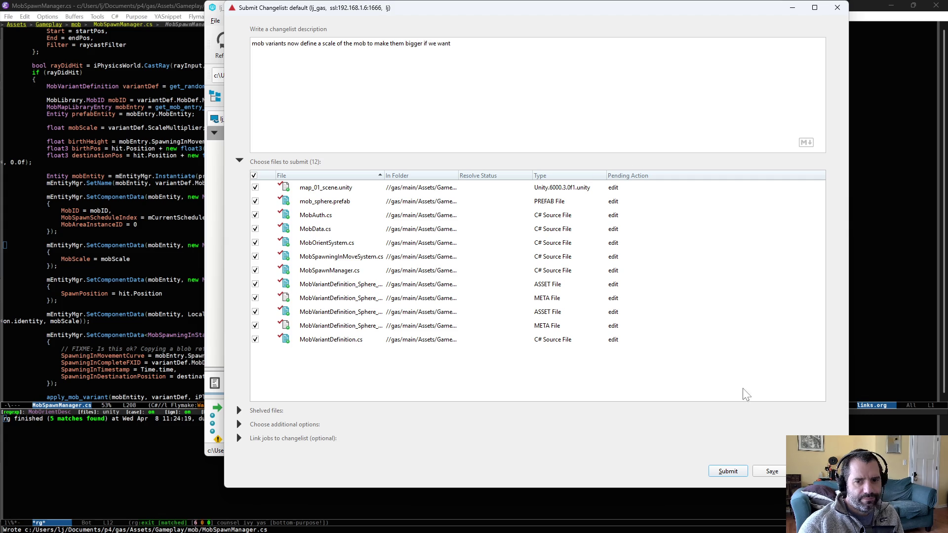
left_click(732, 472)
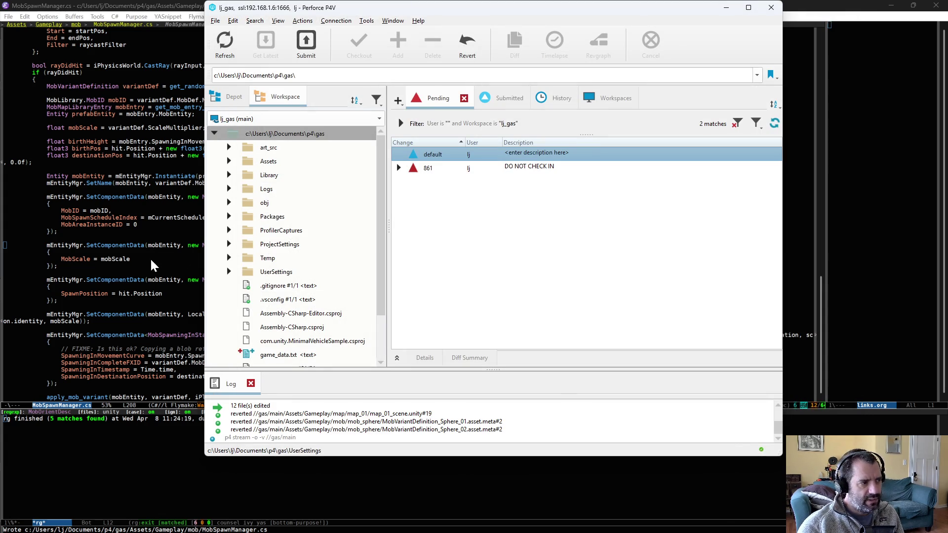
key("alt+Tab")
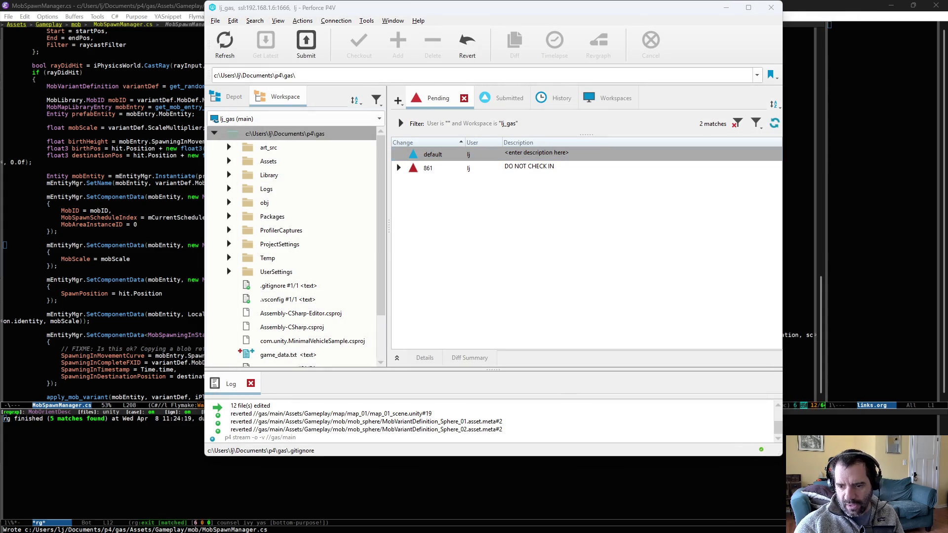
key("alt+Tab")
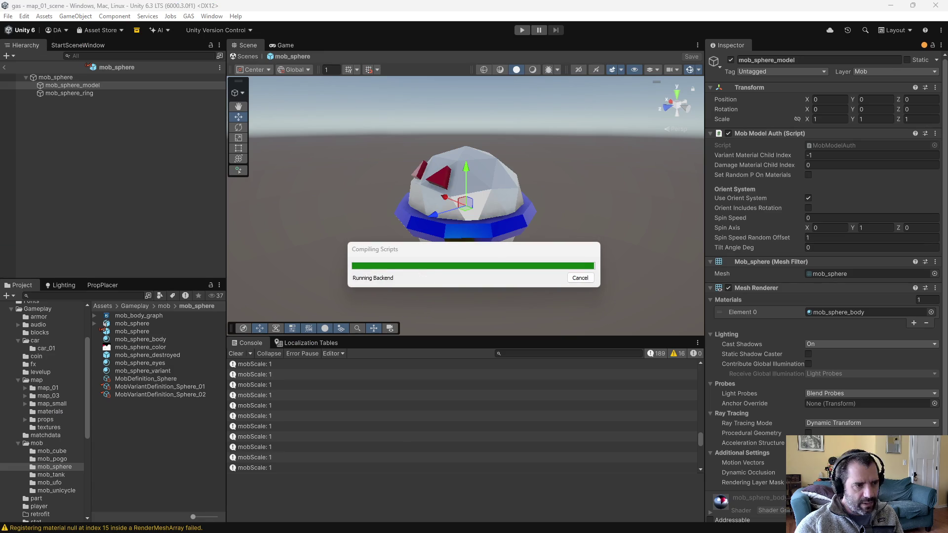